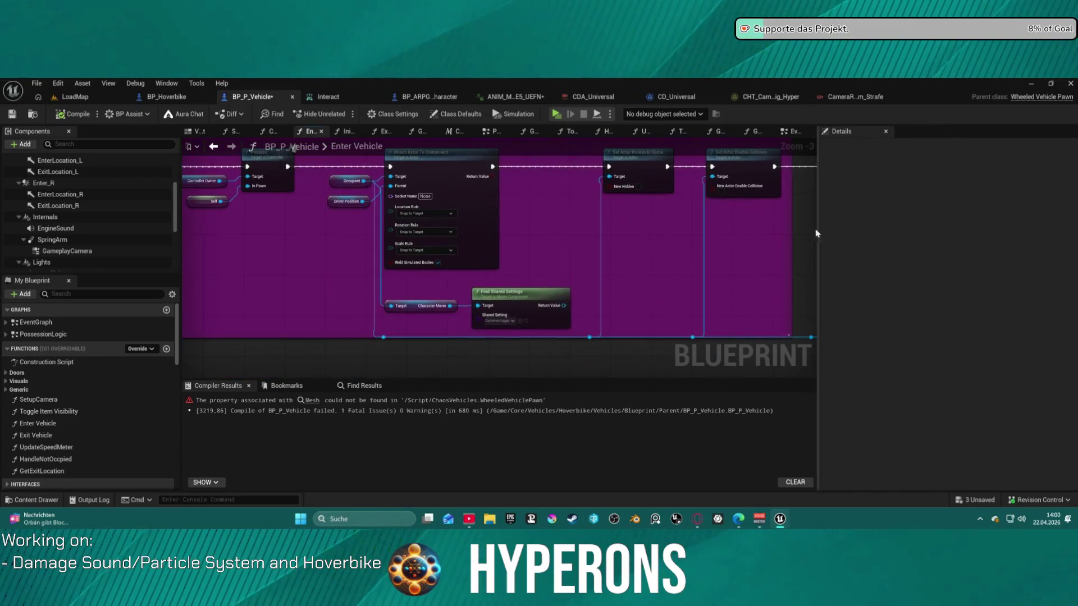
- Look over the Enter Vehicle function logic, then go back to the BP_P_Vehicle EventGraph
drag(578, 235, 580, 240)
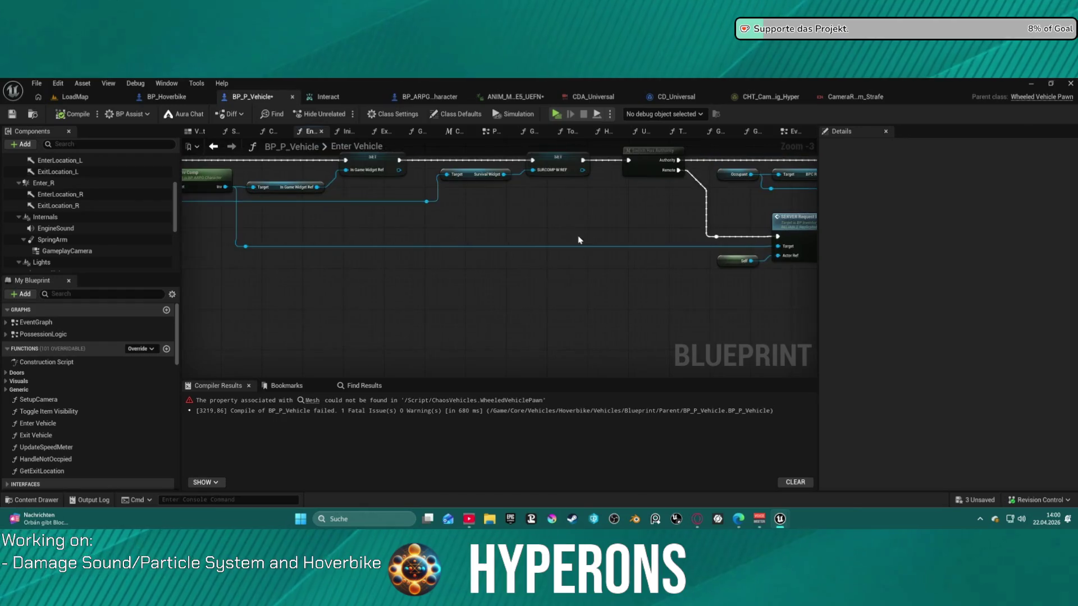
drag(475, 211, 736, 317)
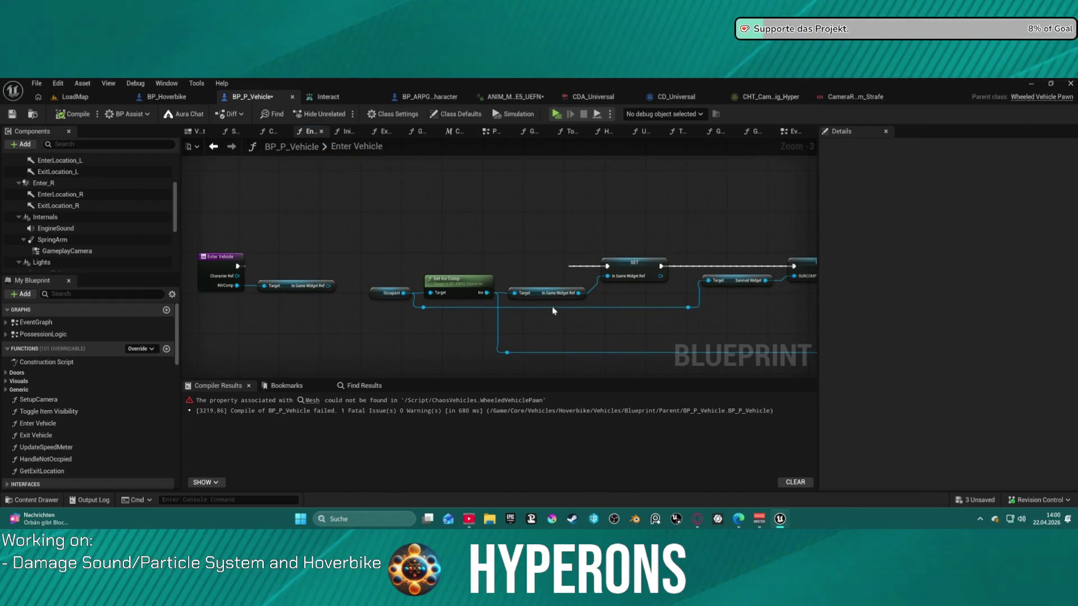
drag(352, 339, 465, 334)
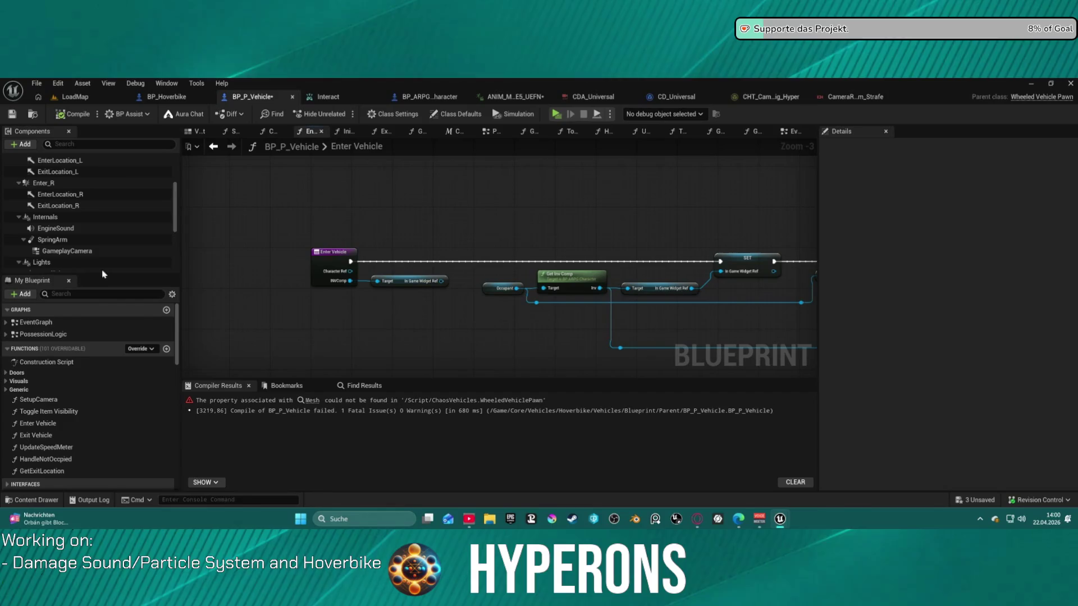
click(214, 147)
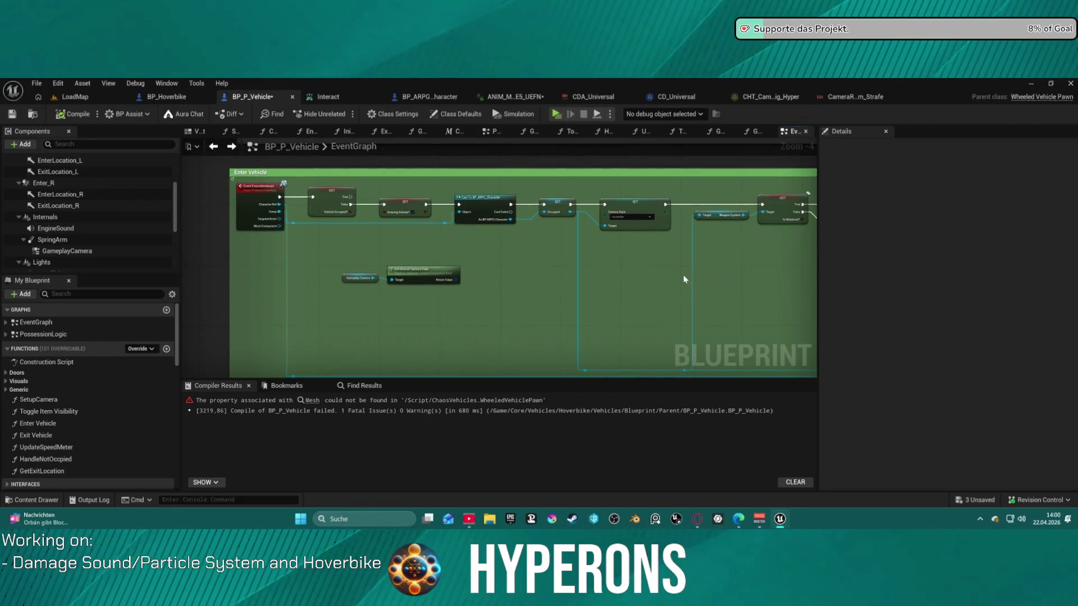
- Recentre on the Enter Vehicle event and show GameplayCamera's Details with camera asset CDA_Universal
drag(684, 279, 608, 270)
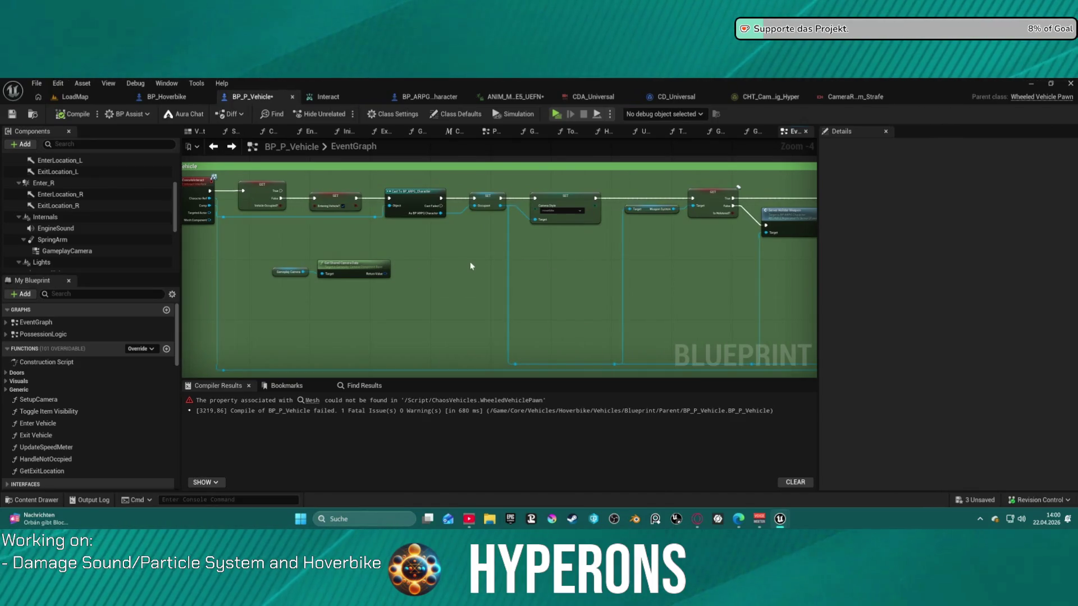
mouse_move(485, 260)
mouse_down()
mouse_move(520, 244)
mouse_move(646, 233)
mouse_up()
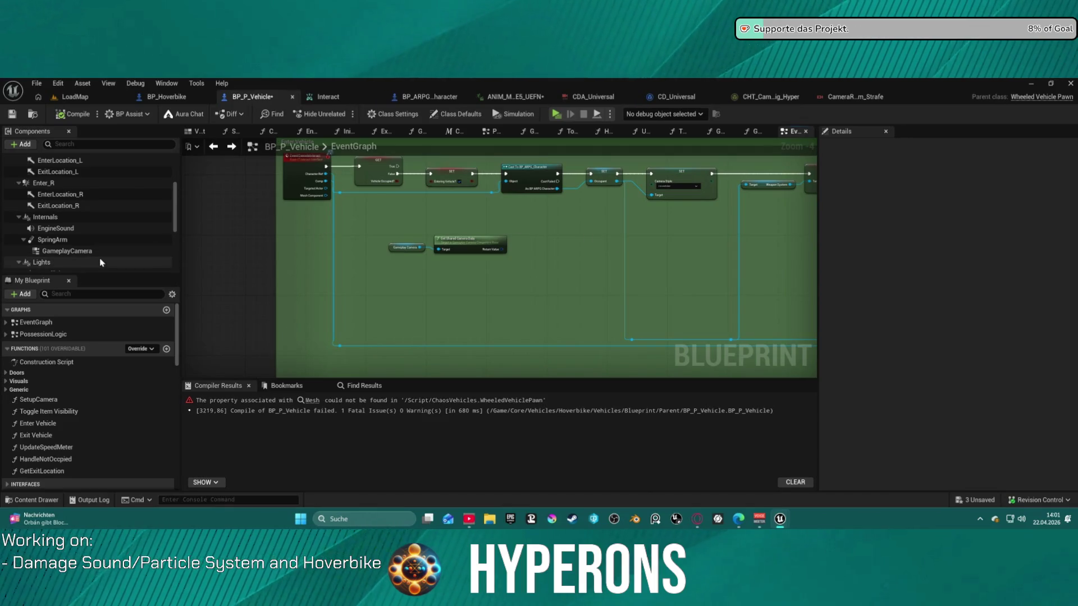
click(66, 251)
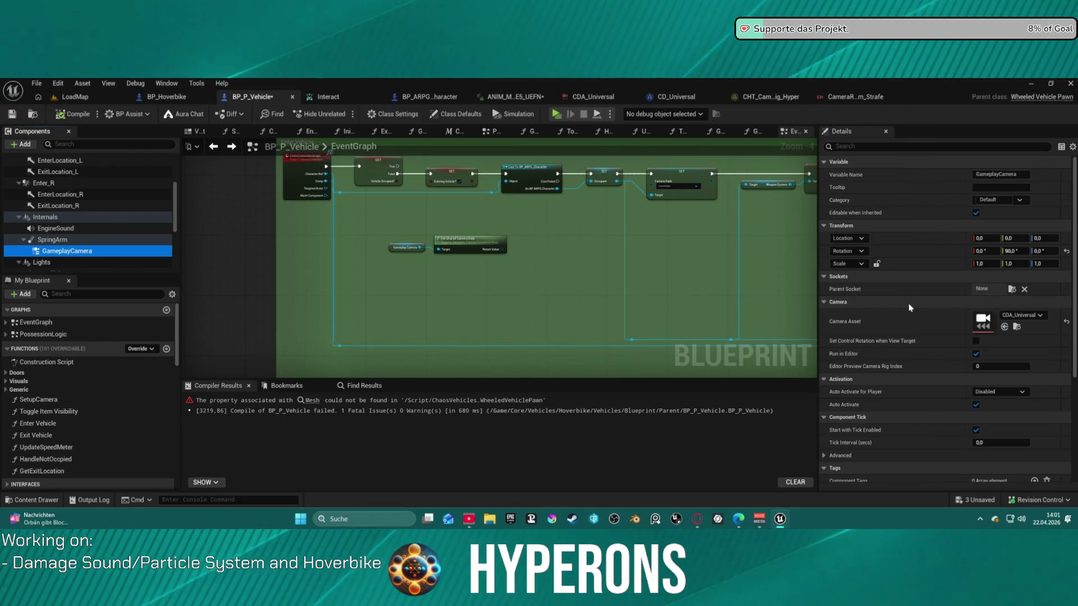
click(429, 96)
scroll(113, 219, down, 3)
scroll(118, 216, up, 10)
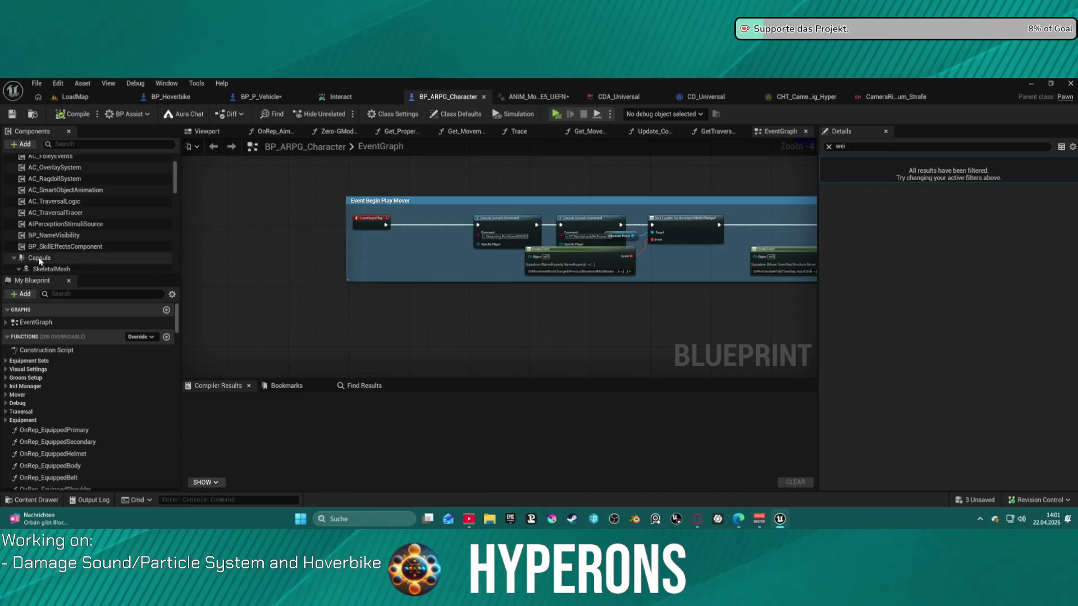
scroll(93, 233, down, 3)
scroll(93, 233, down, 1)
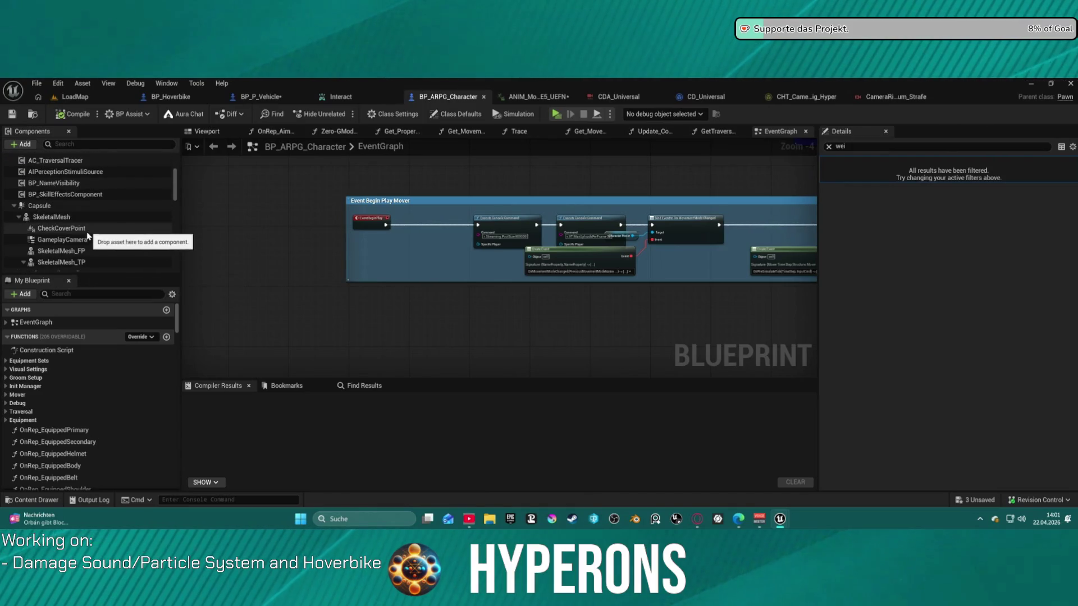
click(90, 240)
click(829, 146)
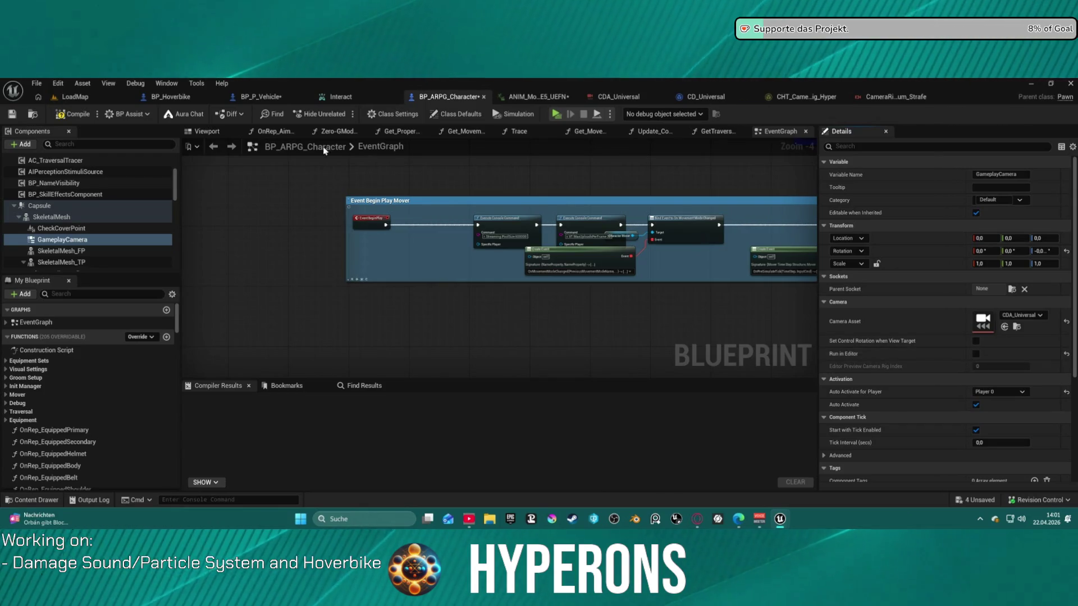
click(260, 97)
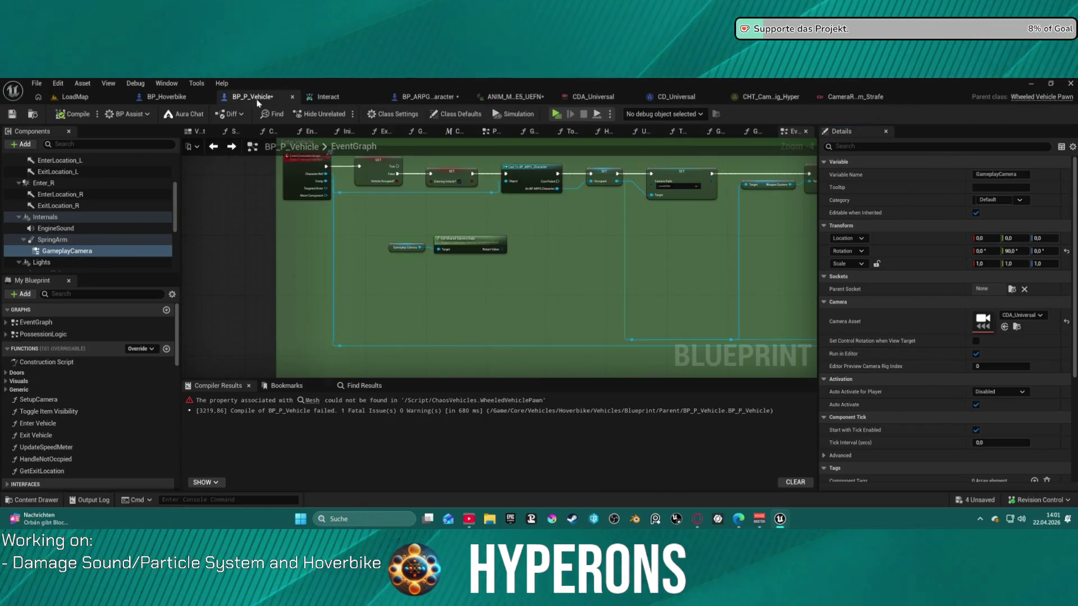
- Turn off Run in Editor on GameplayCamera, recompile with F7, and request a play-test
click(976, 355)
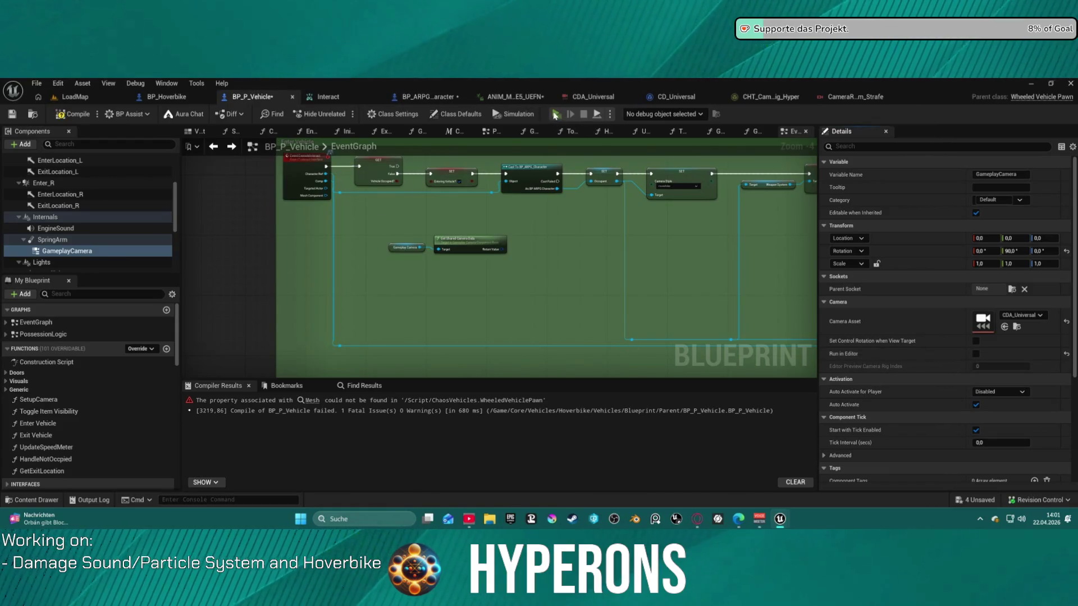
key(F7)
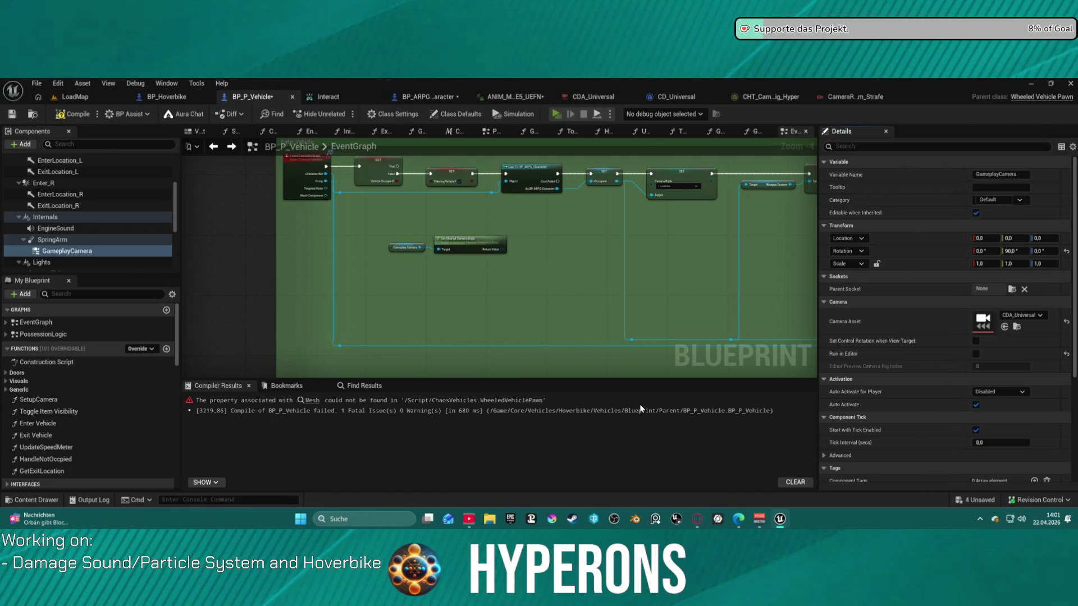
key(alt+p)
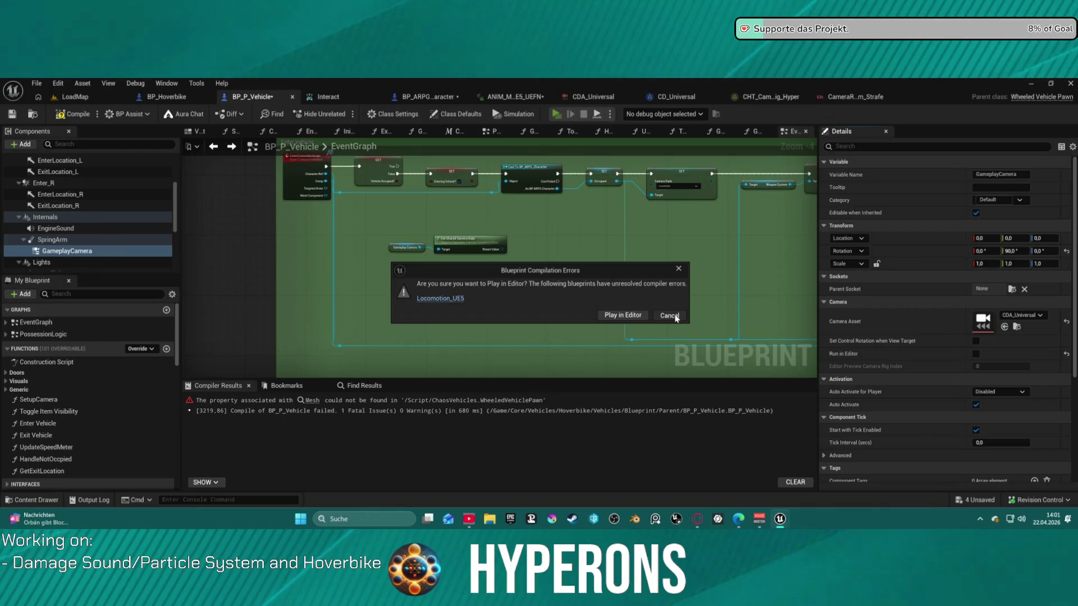
- Play despite compile errors, run to the hoverbike, mount and dismount it with F, then stop
click(621, 315)
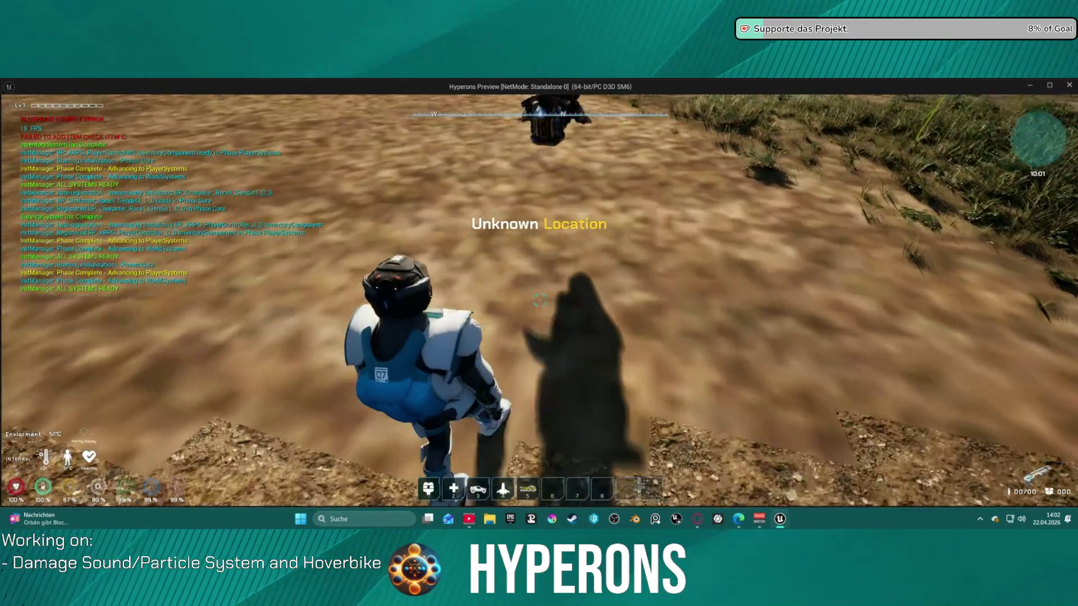
key(w)
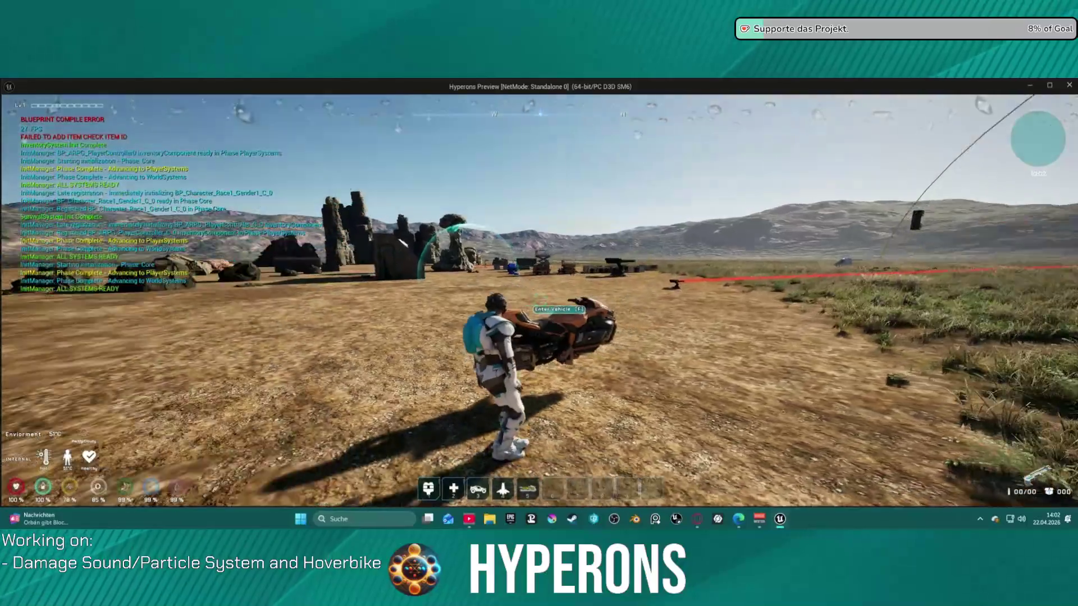
key(f)
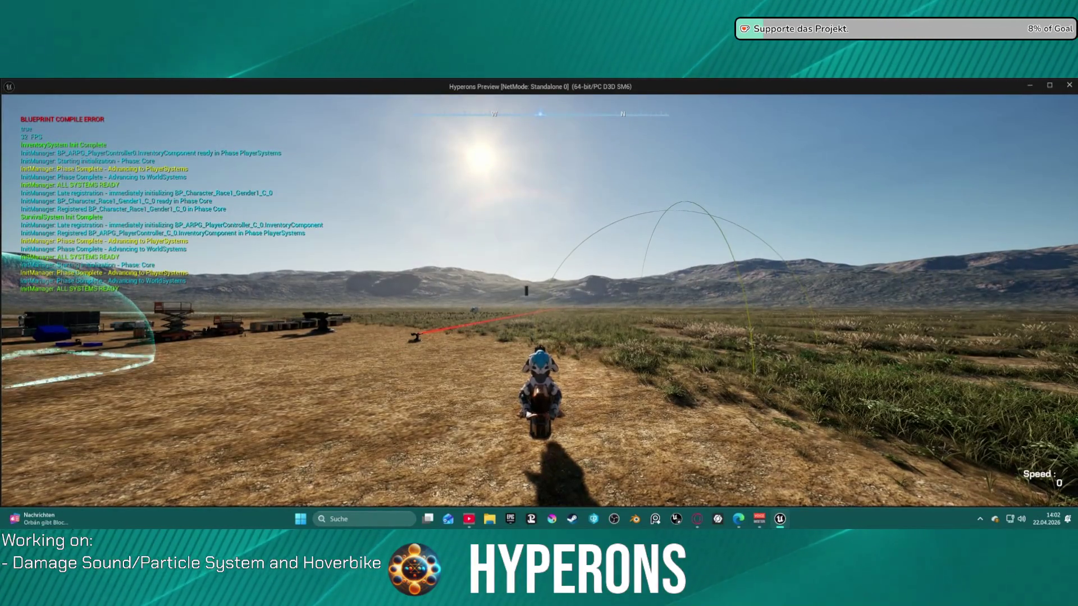
key(f)
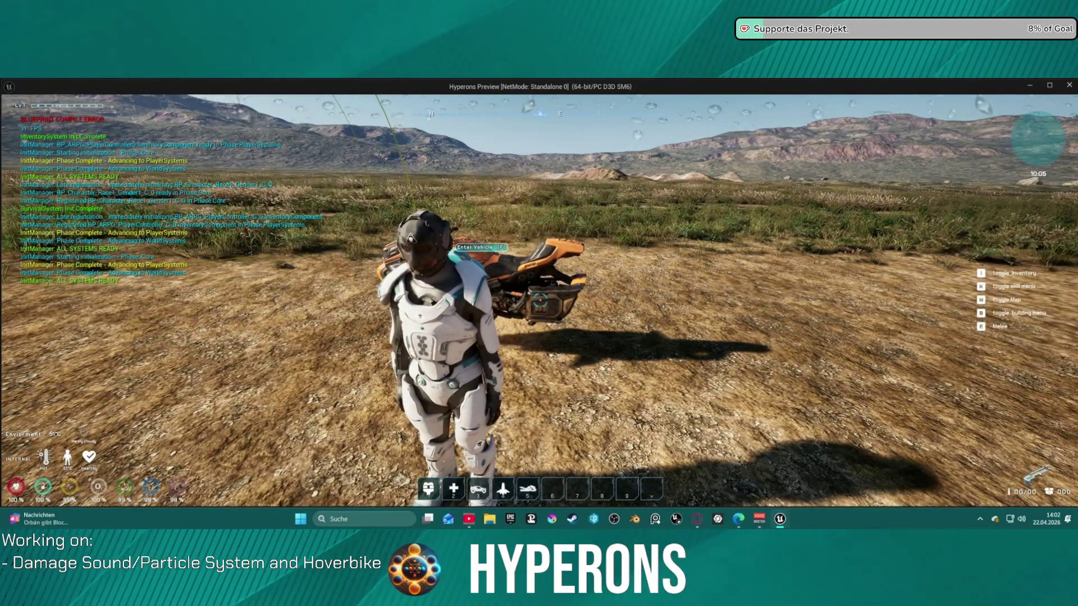
key(Escape)
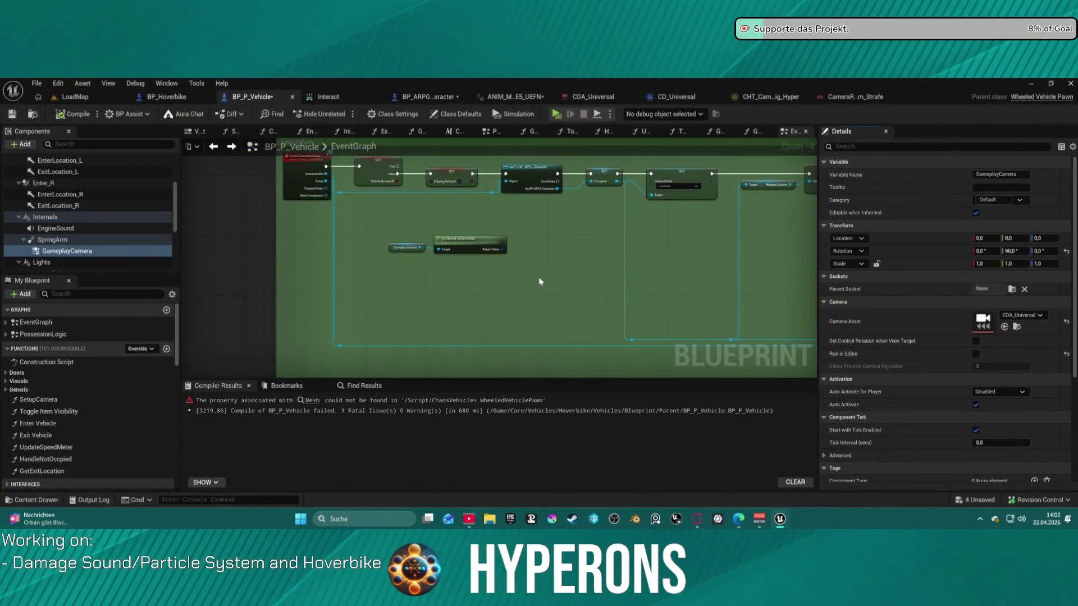
- Add a Deactivate Camera node for GameplayCamera beside SET Occupant in the Enter Vehicle event
scroll(539, 281, up, 6)
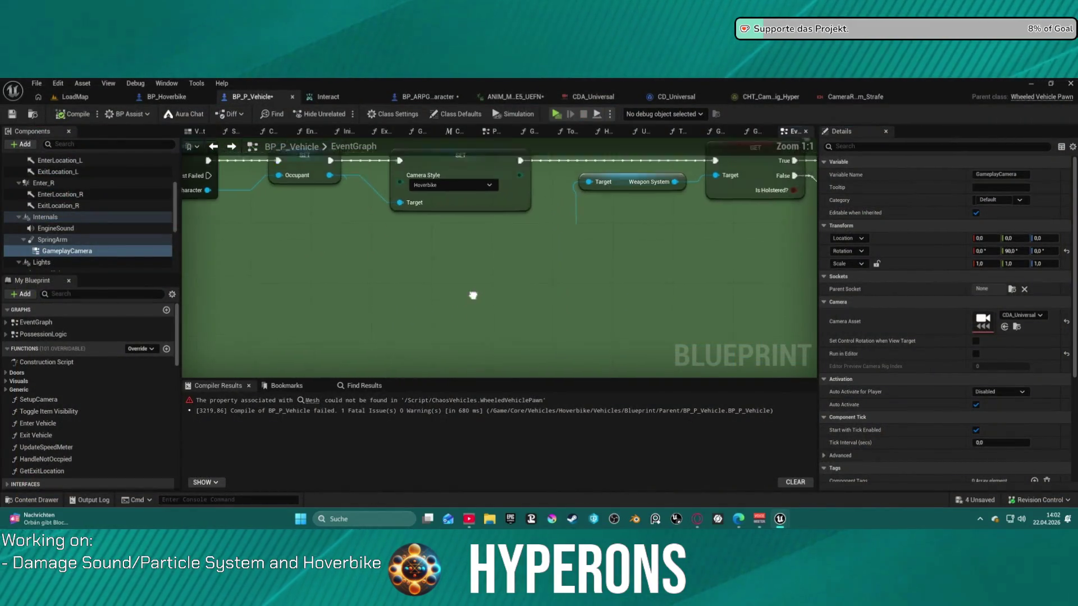
mouse_move(473, 295)
mouse_down()
mouse_move(494, 313)
mouse_move(500, 348)
mouse_move(428, 306)
mouse_move(600, 311)
mouse_up()
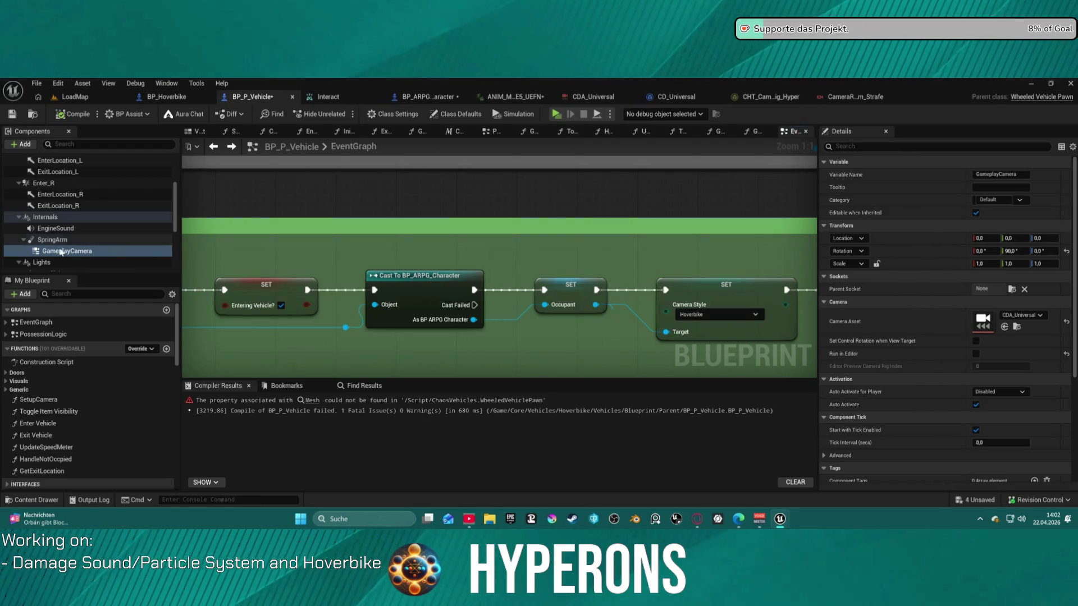
mouse_move(62, 252)
mouse_down()
mouse_move(567, 270)
mouse_move(569, 244)
mouse_move(668, 265)
mouse_up()
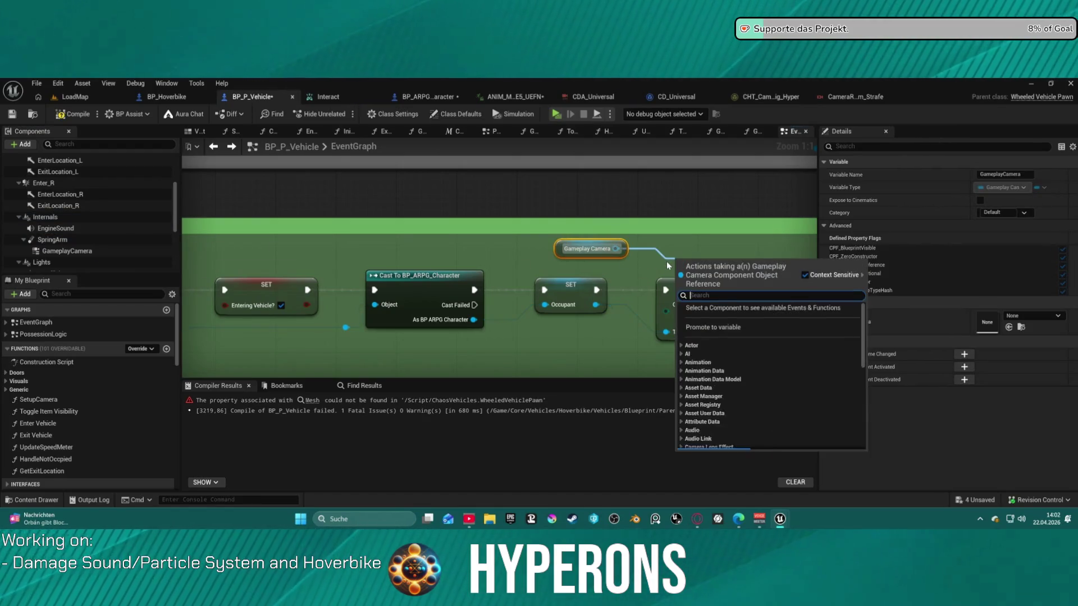
text(dea)
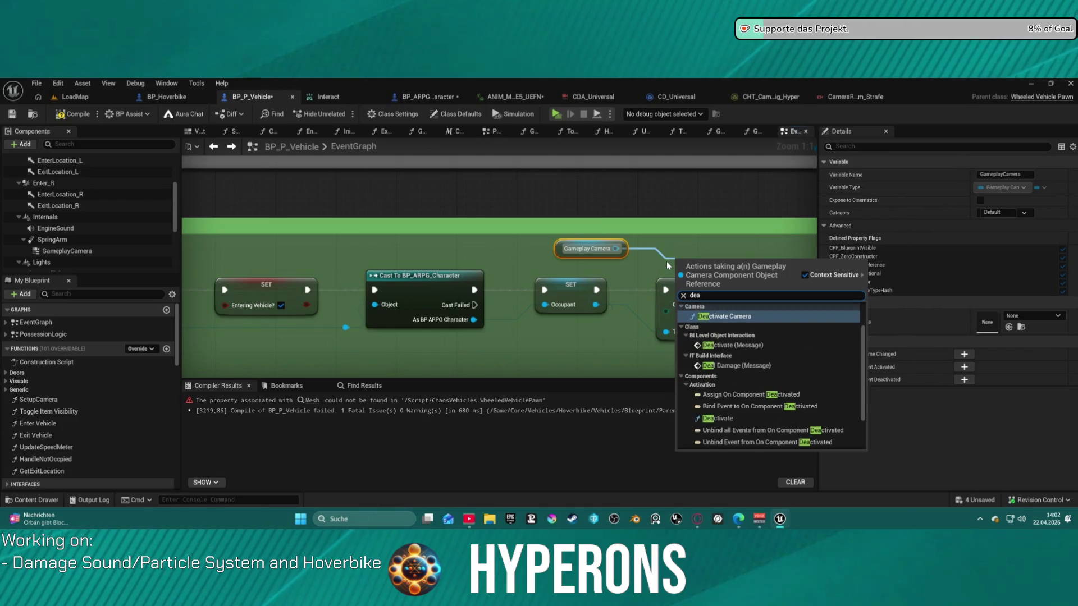
key(Return)
drag(696, 261, 666, 255)
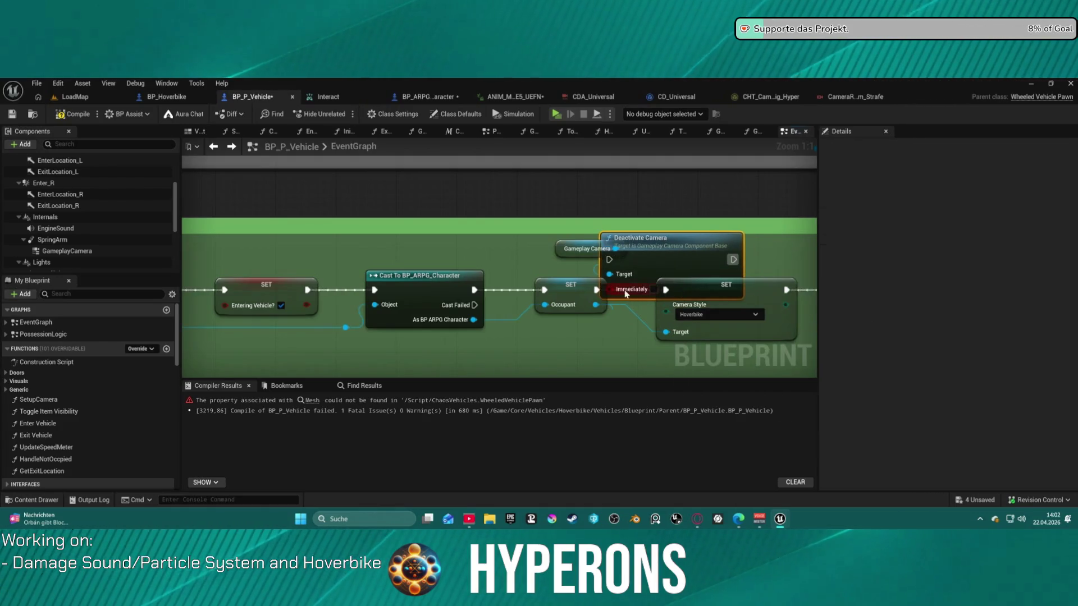
click(571, 284)
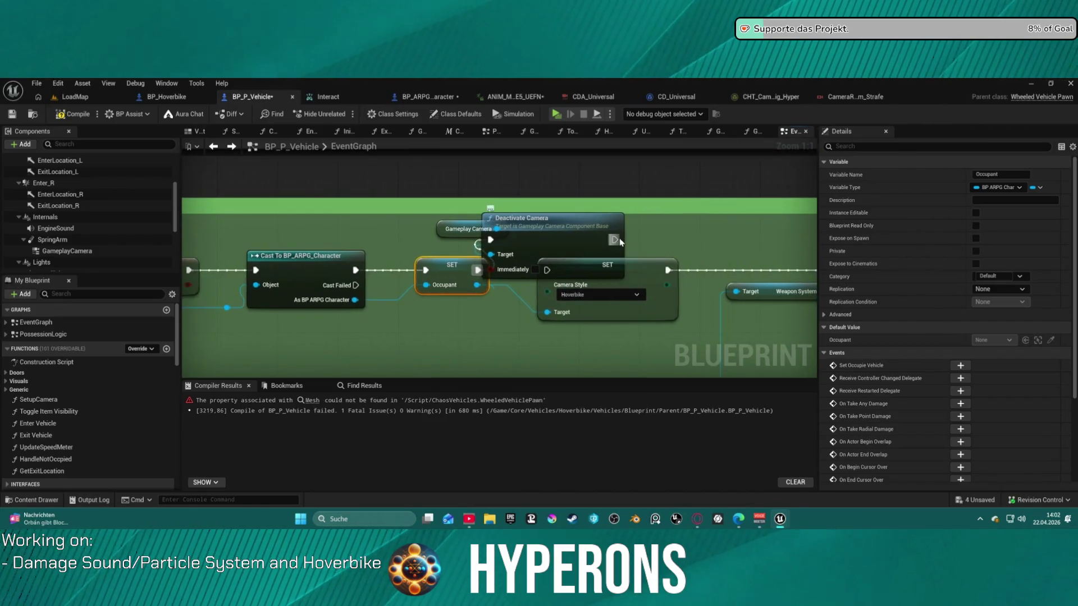
click(619, 239)
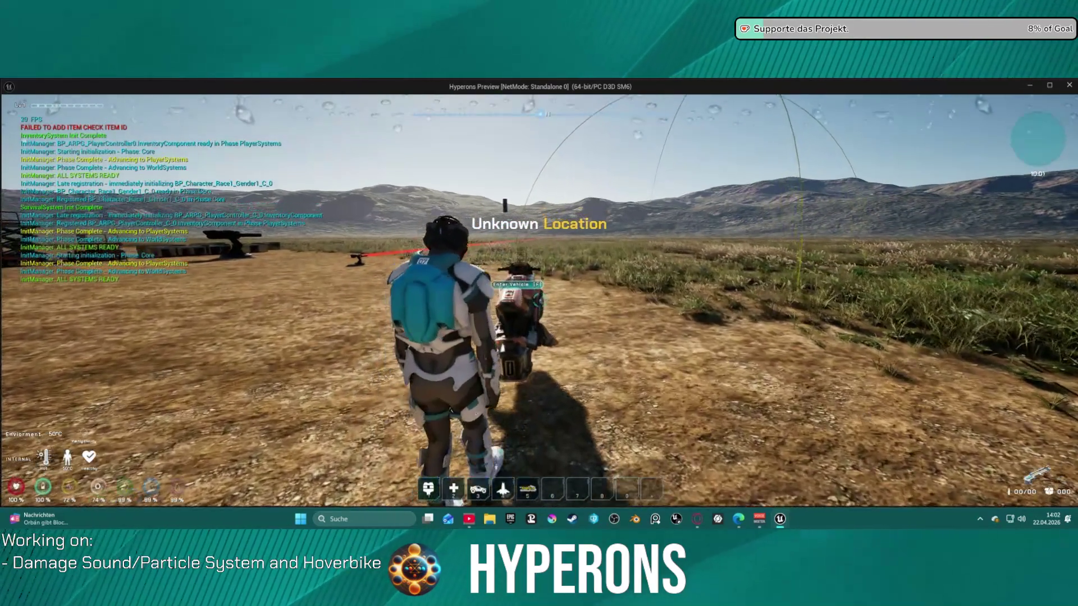
- Ride the hoverbike forward, dismount and remount it several times, then leave the play-test
scroll(539, 304, down, 5)
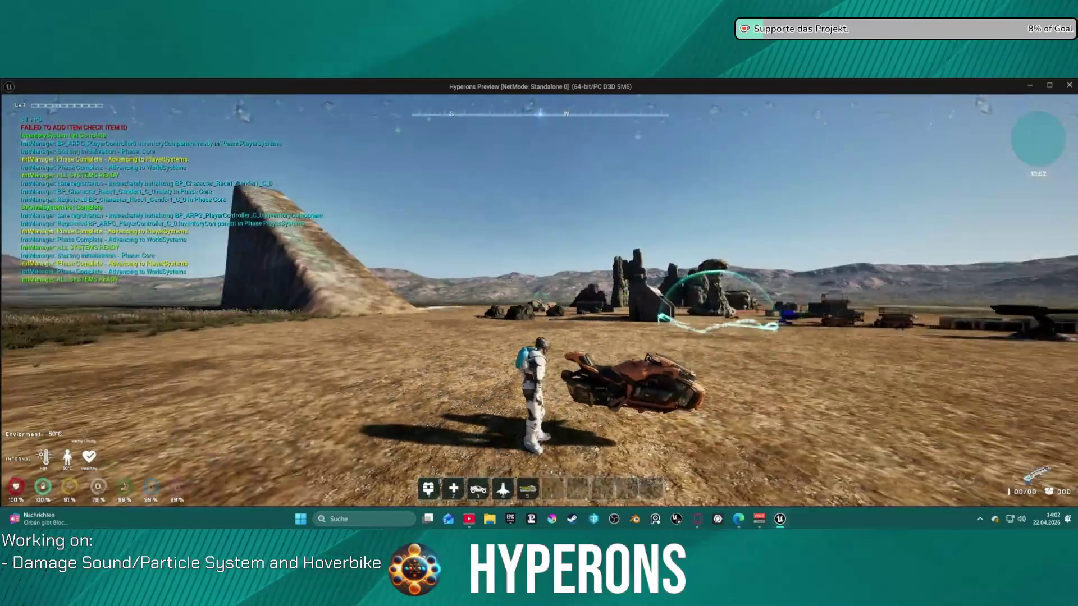
key(e)
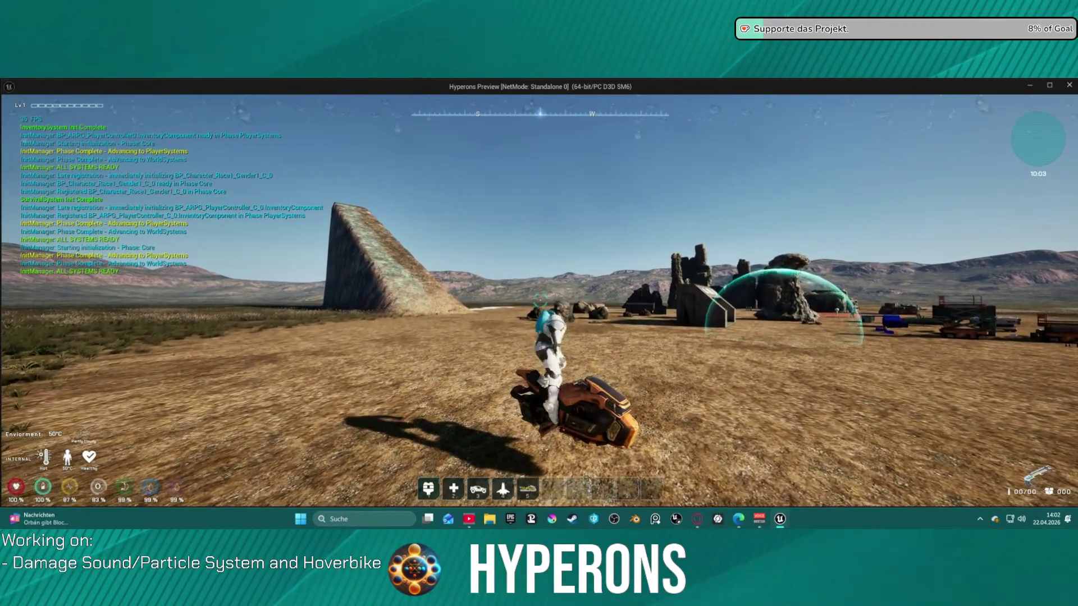
key(w)
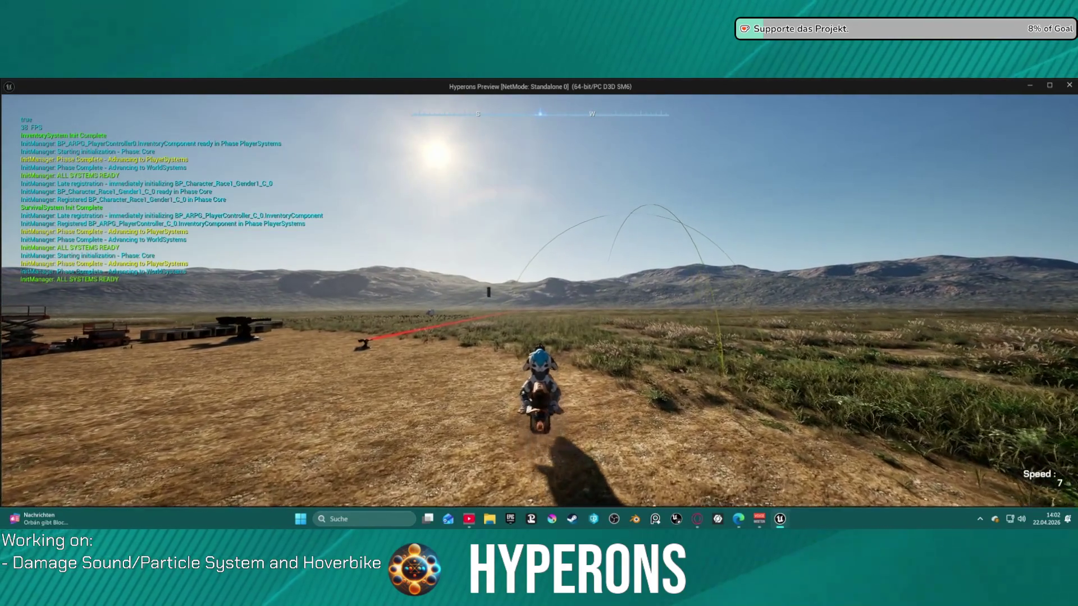
key(e)
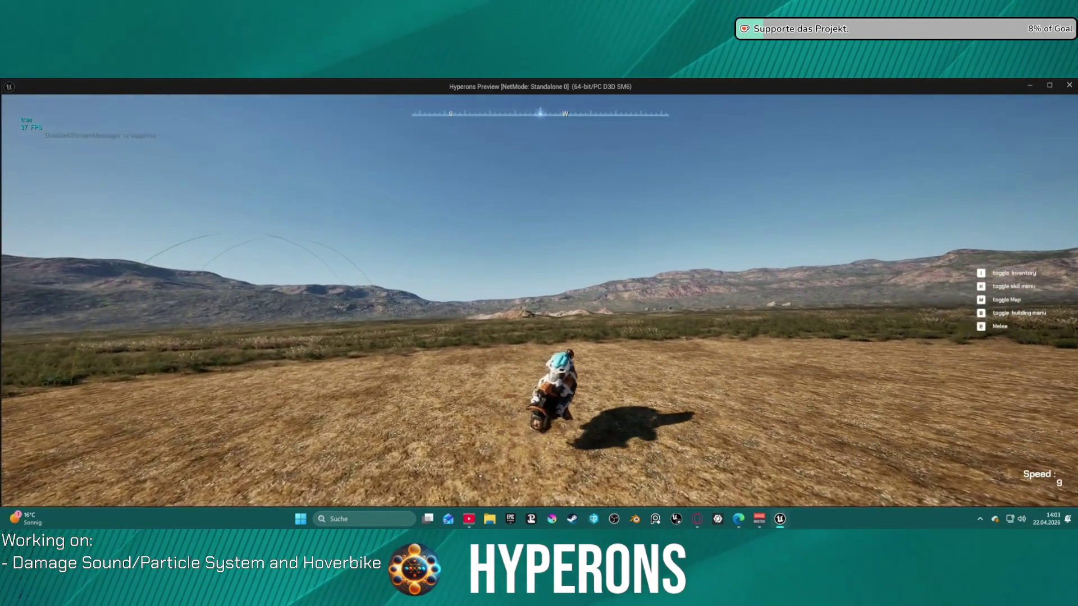
key(f)
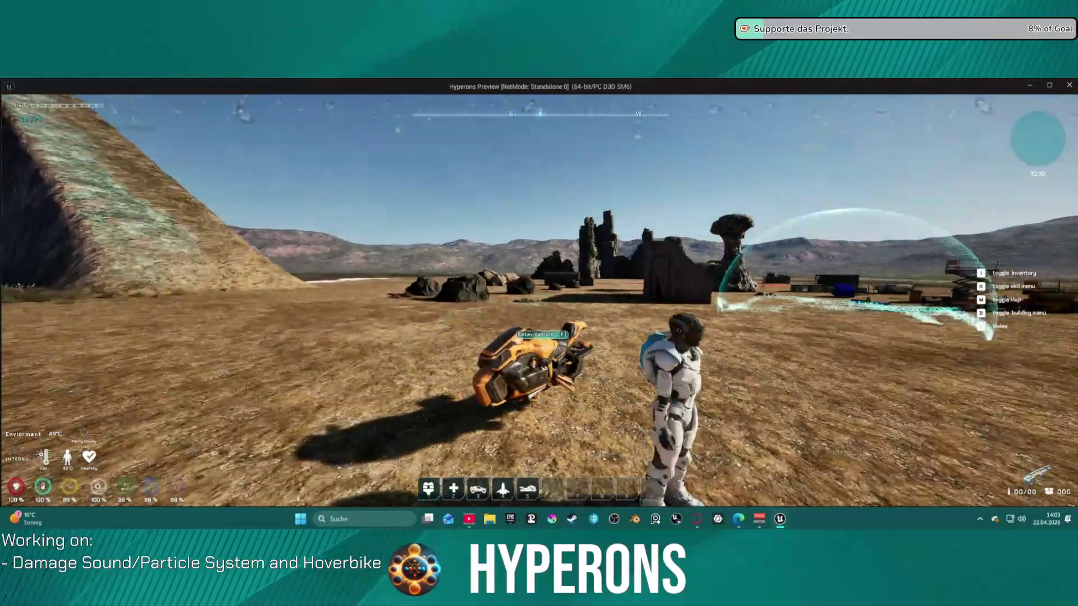
key(f)
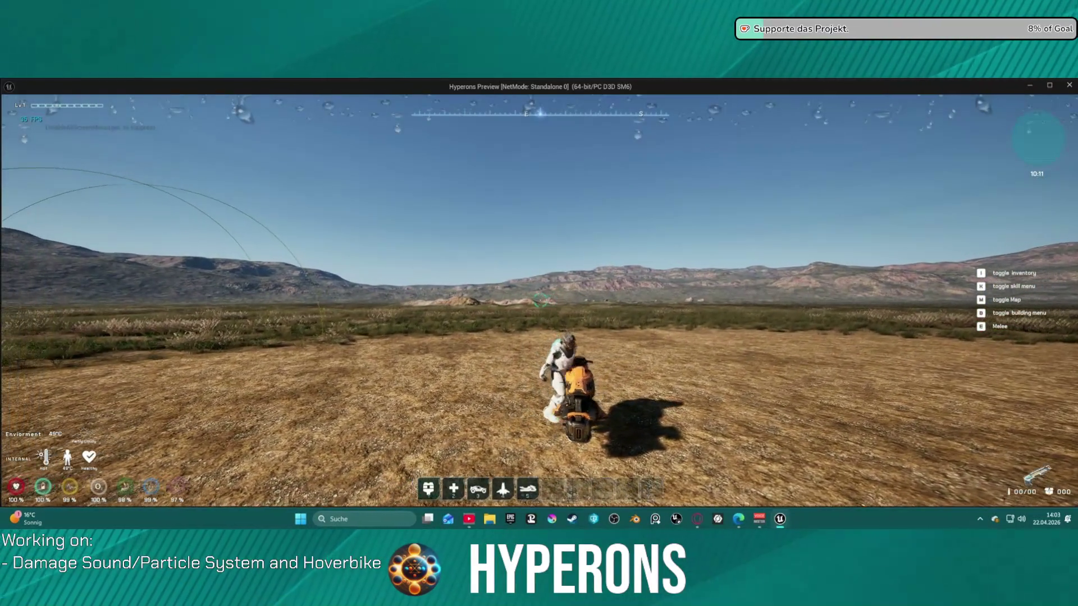
key(f)
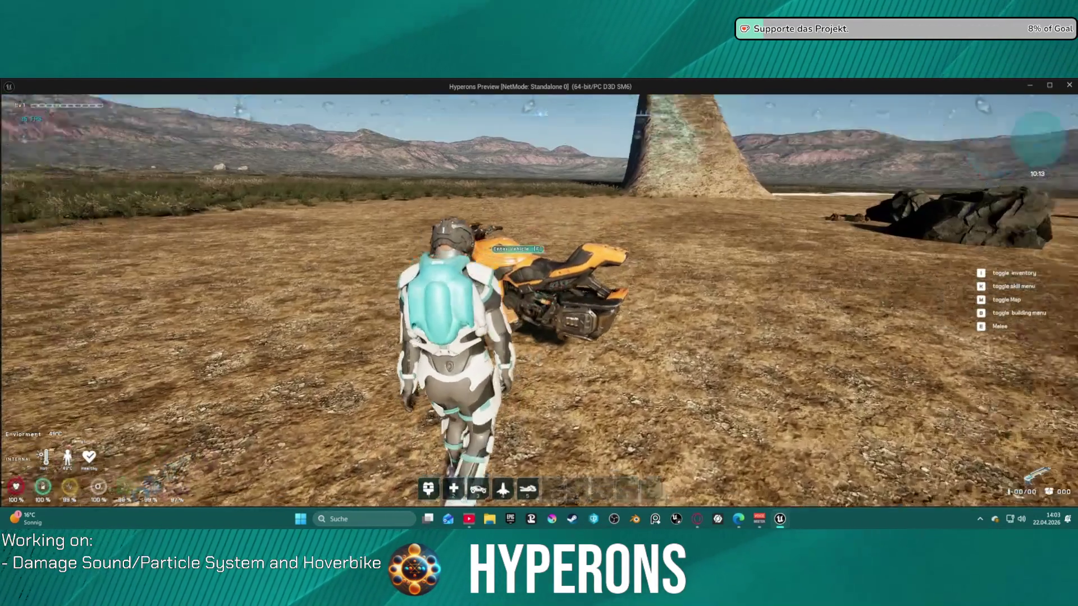
scroll(539, 300, down, 5)
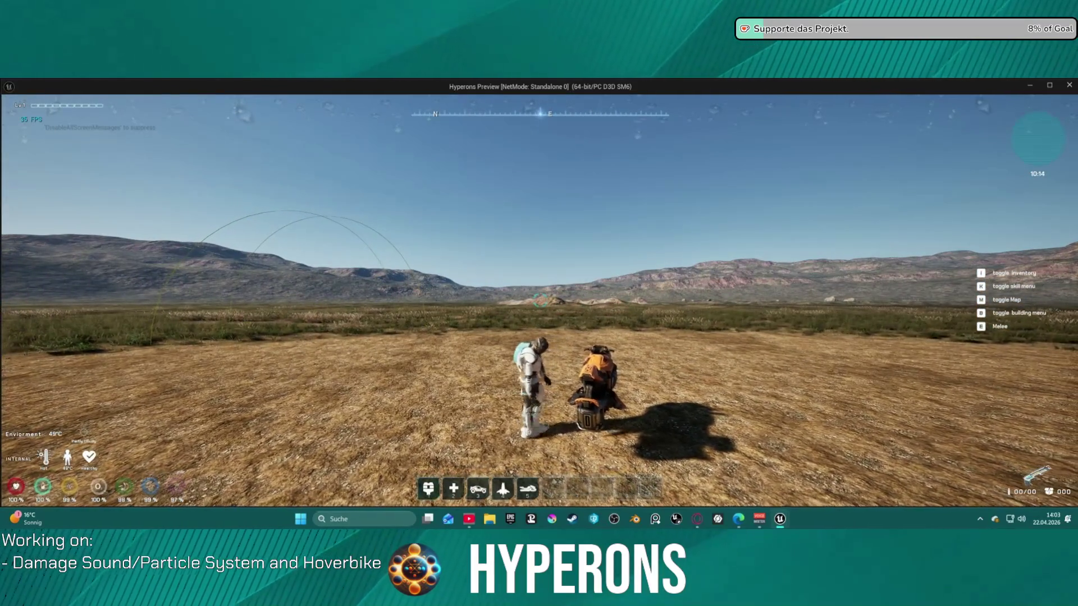
key(f)
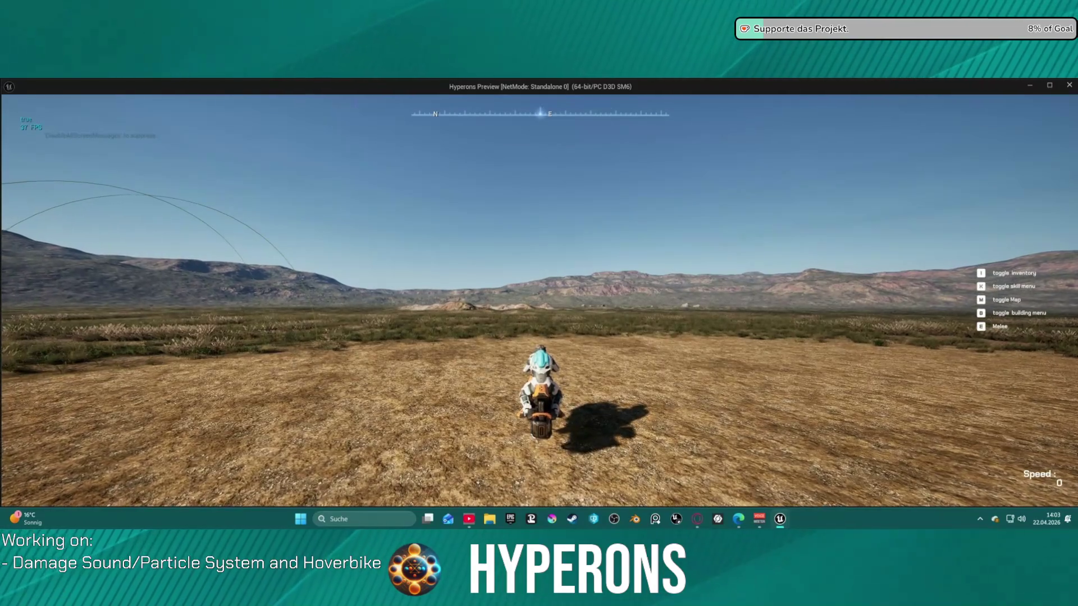
key(alt+Tab)
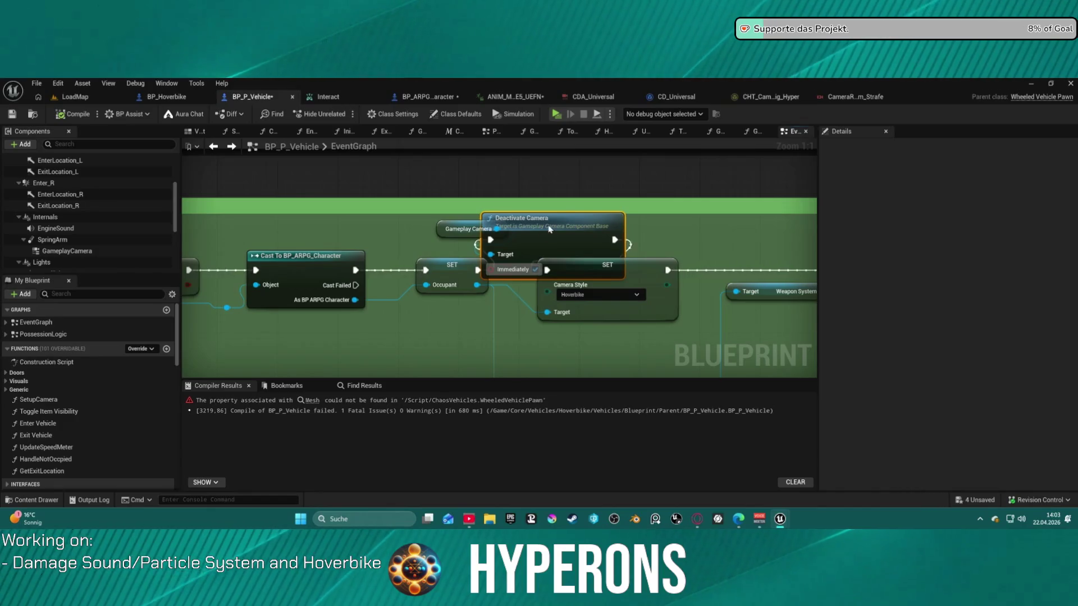
- Wire SET Occupant directly to SET Camera Style and delete the Gameplay Camera and Deactivate Camera nodes
mouse_move(550, 239)
mouse_down()
mouse_move(610, 216)
mouse_move(598, 211)
mouse_up()
mouse_move(469, 268)
mouse_down()
mouse_move(445, 269)
mouse_move(553, 271)
mouse_up()
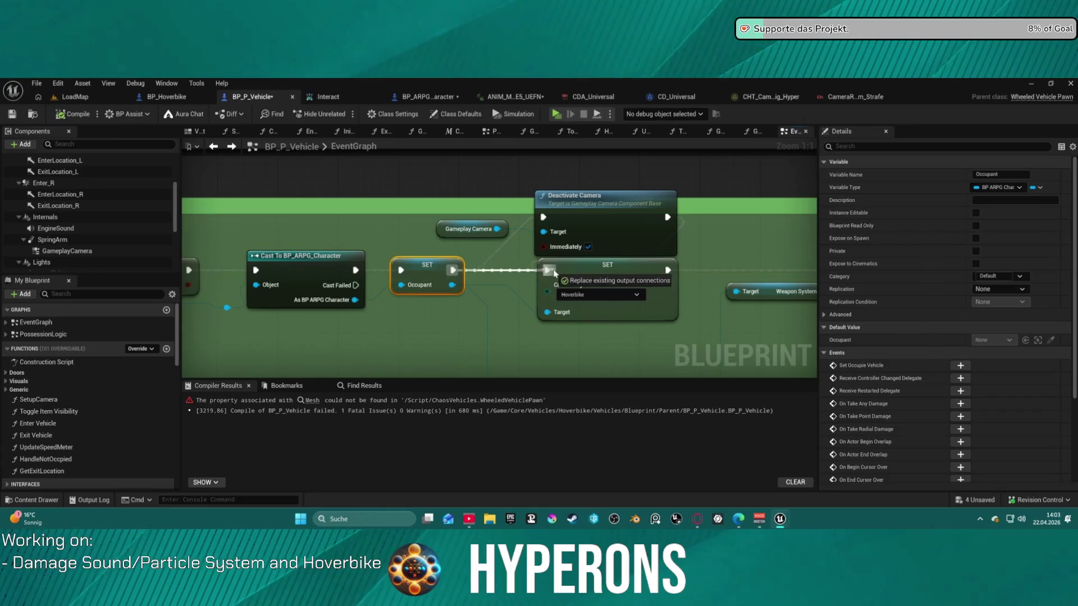
mouse_move(424, 215)
mouse_down()
mouse_move(476, 222)
mouse_move(484, 207)
mouse_up()
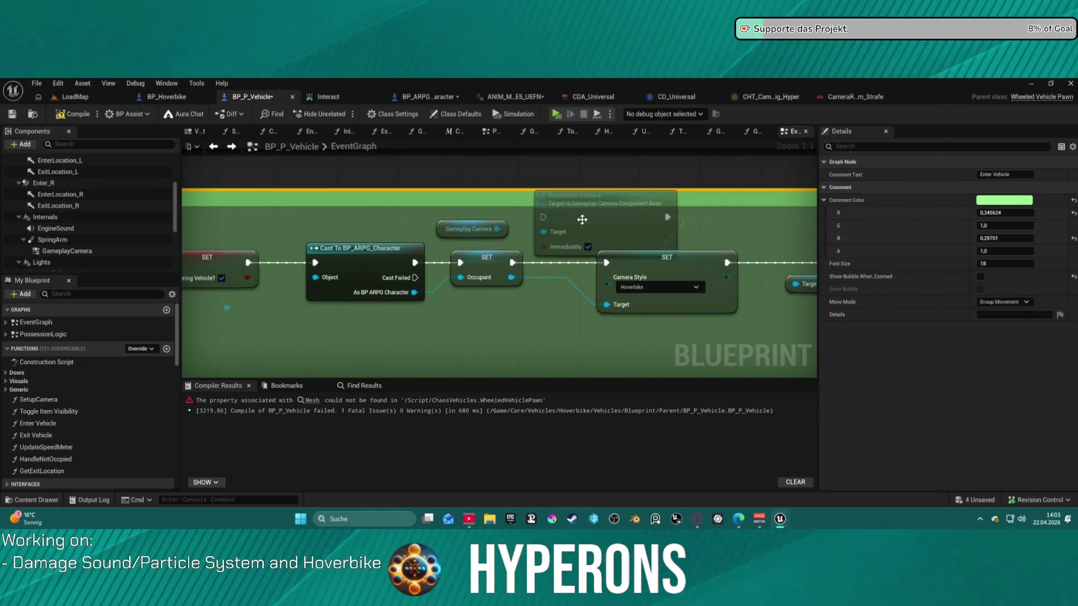
click(578, 219)
drag(606, 241, 606, 240)
key(Delete)
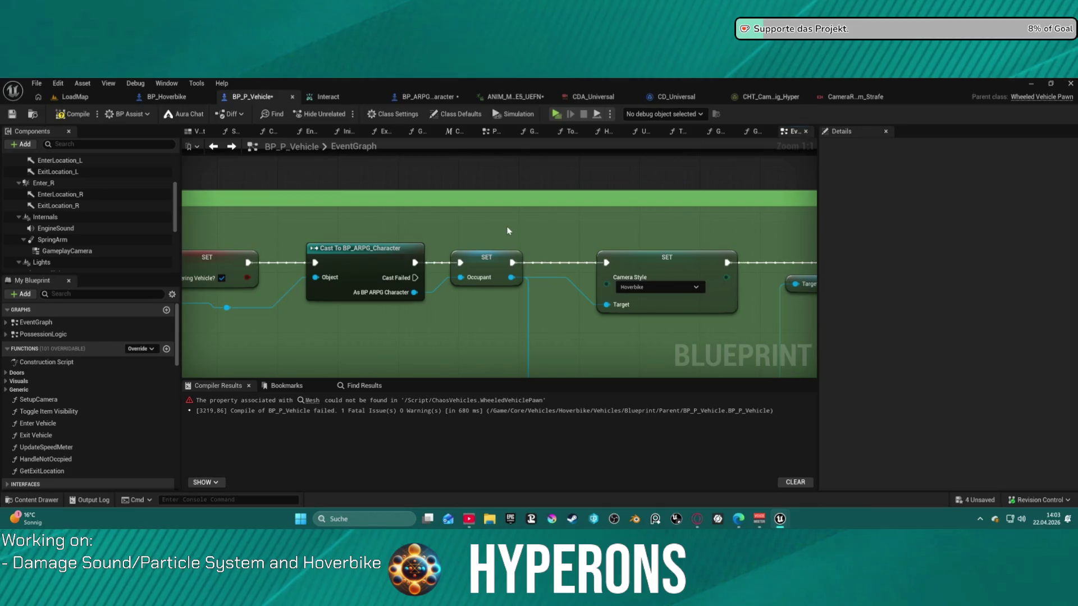
drag(504, 239, 472, 331)
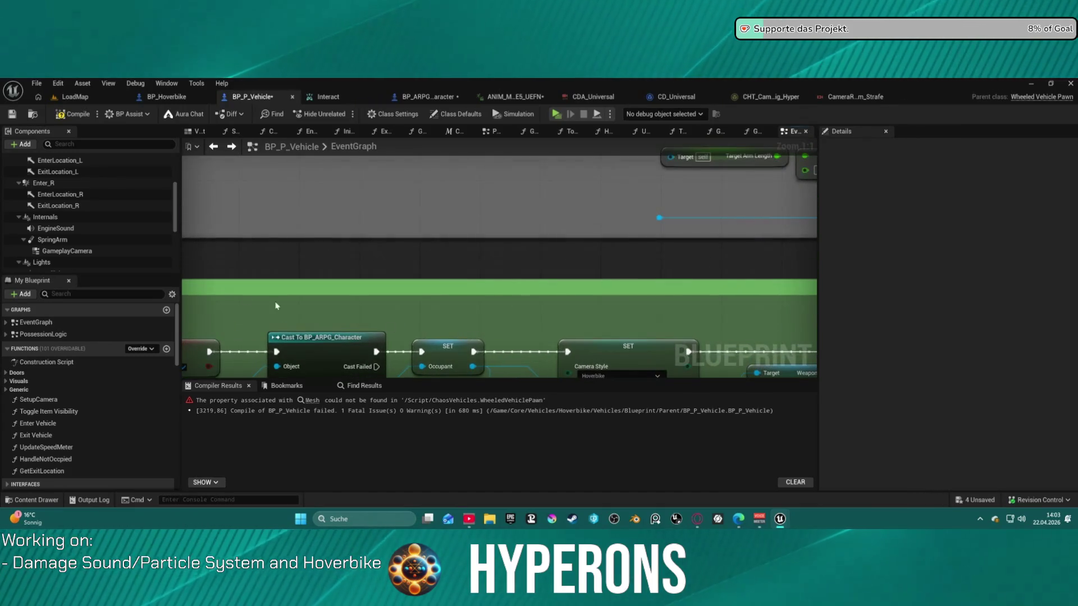
- Place a GameplayCamera reference above the chain and add a Get Shared Camera Data node from it
click(73, 254)
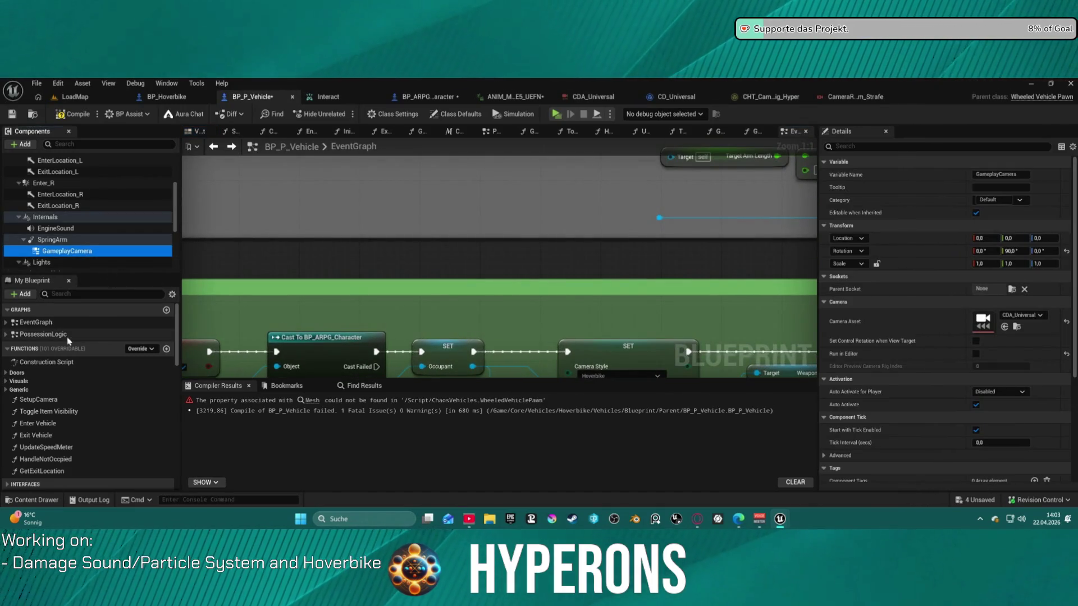
click(365, 318)
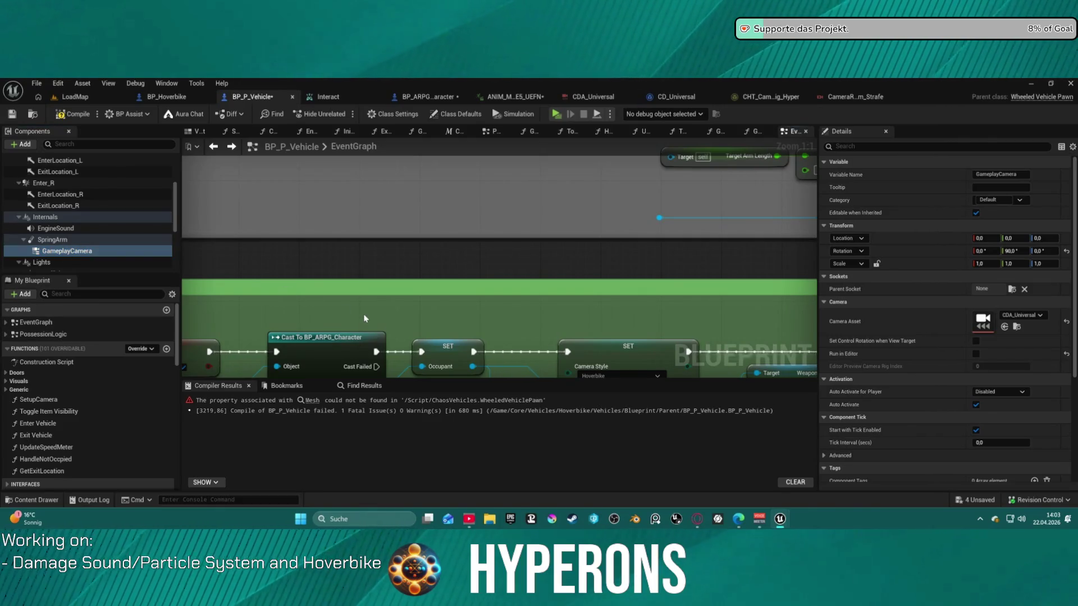
drag(44, 249, 402, 310)
drag(467, 314, 519, 315)
drag(478, 312, 574, 319)
text(get shar)
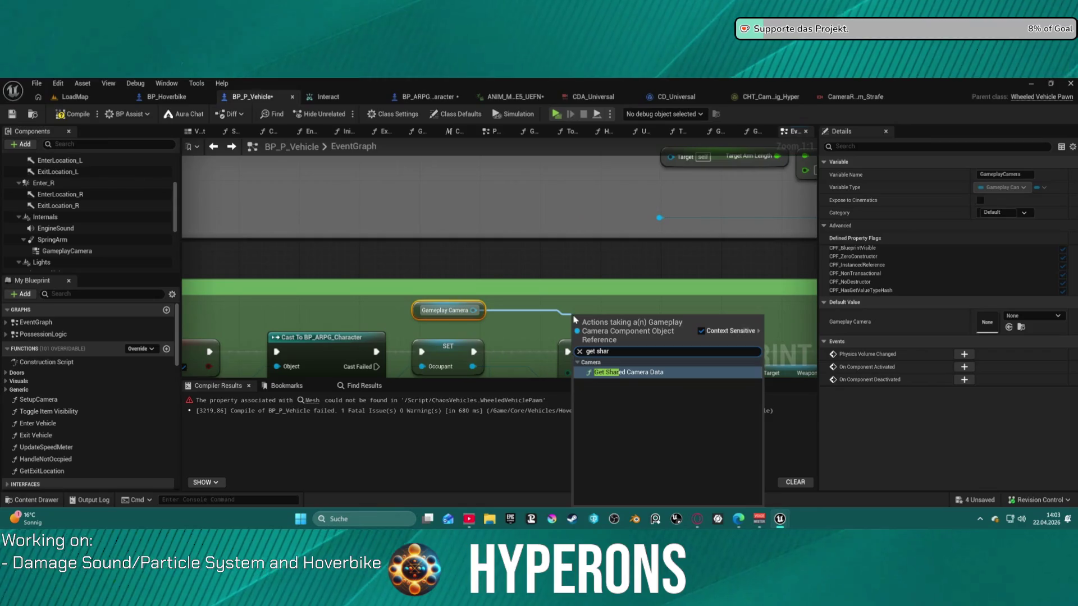
key(Return)
drag(648, 331, 556, 302)
drag(449, 310, 357, 309)
shift+click(492, 307)
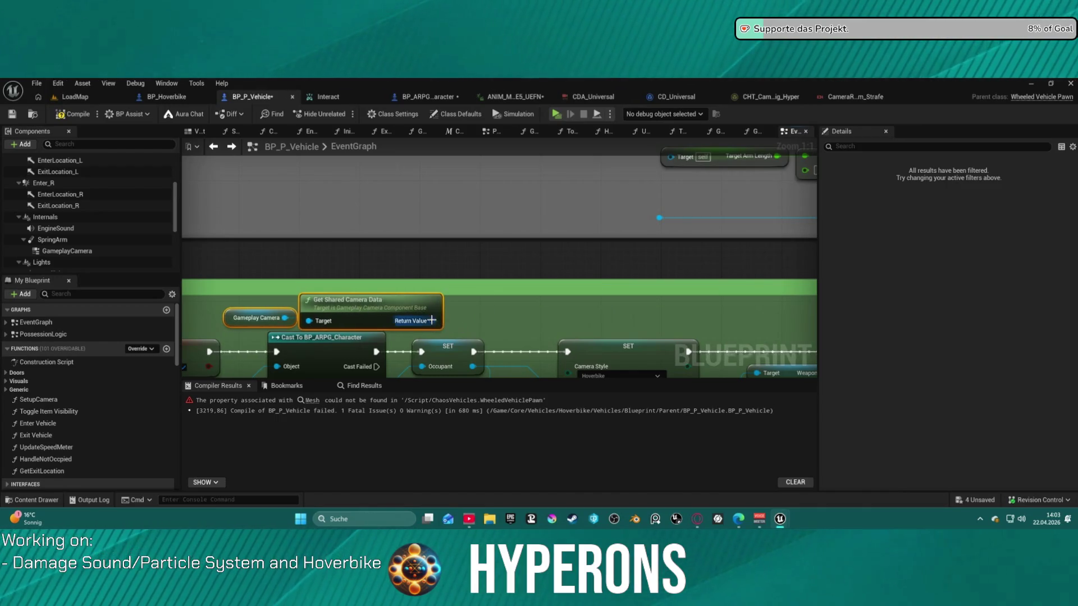
- Try a Get Rotator Variable node off the shared camera data, then delete it
drag(431, 321, 489, 318)
text(get rot)
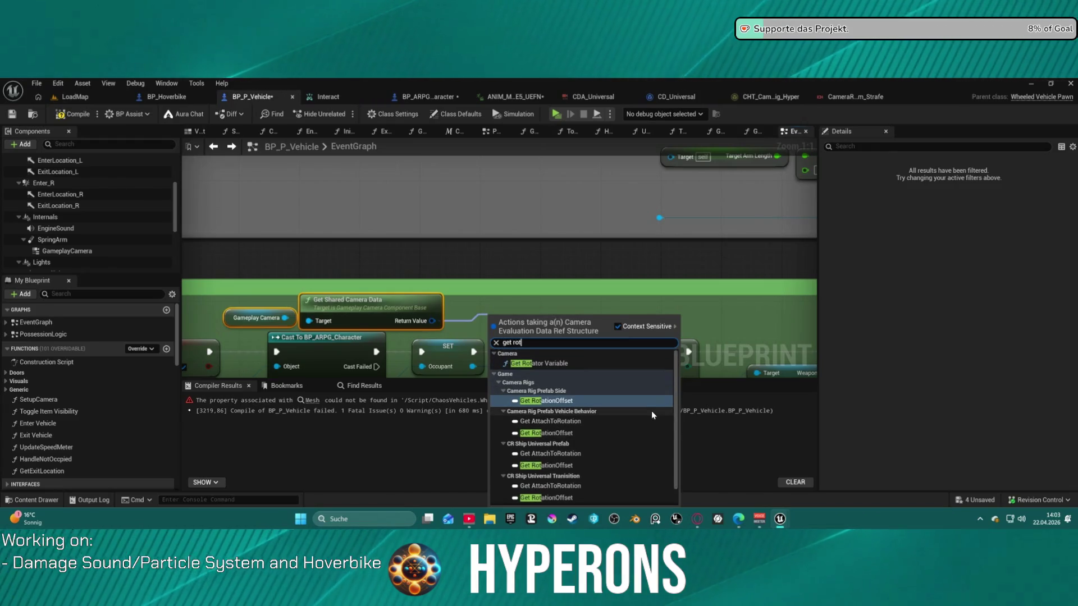
click(552, 365)
drag(541, 316, 543, 296)
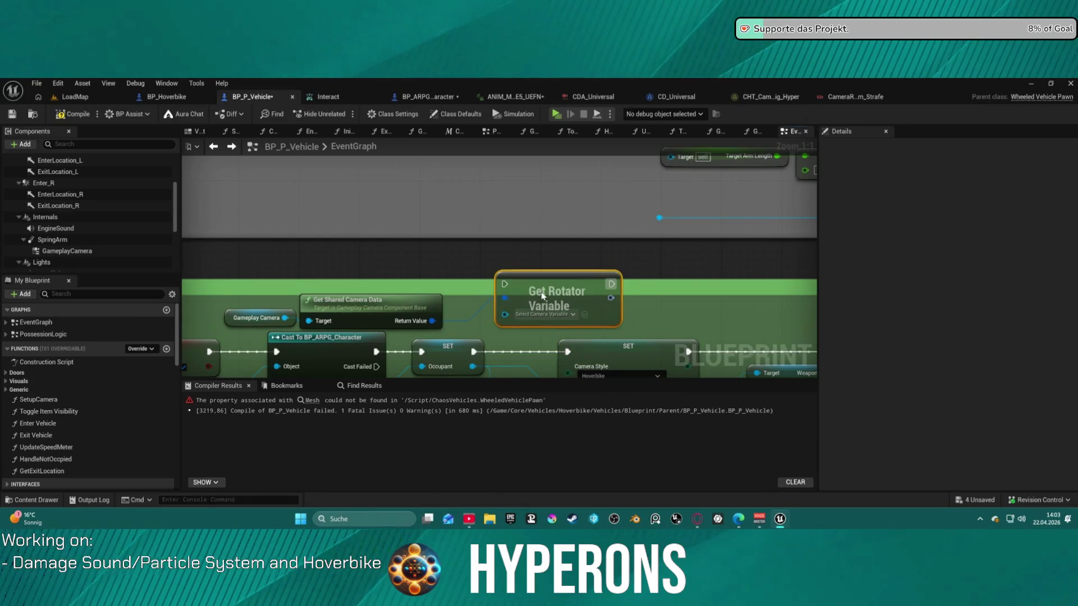
click(547, 315)
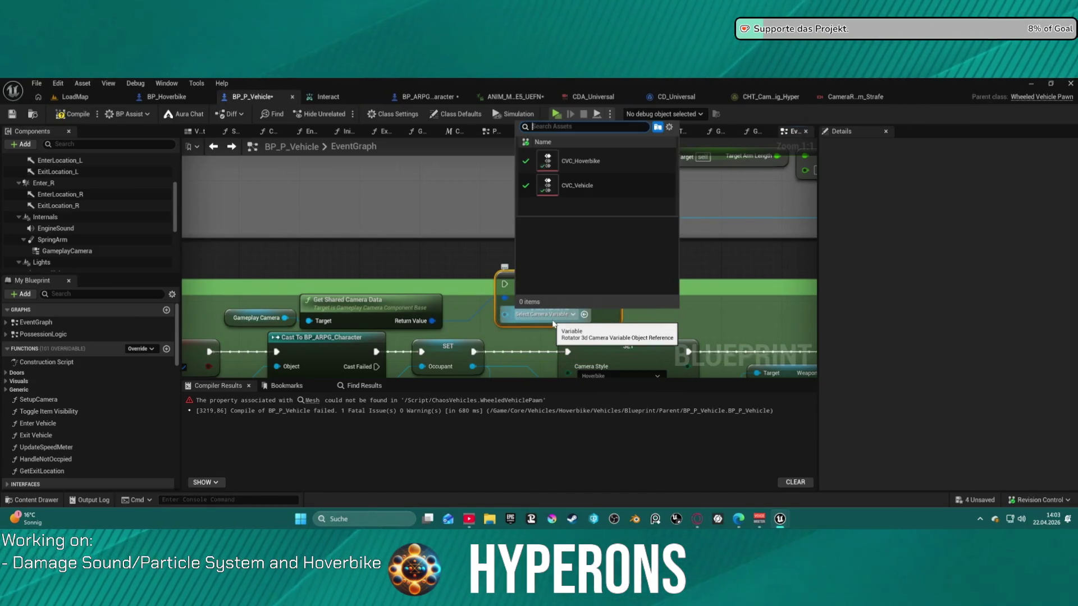
click(553, 324)
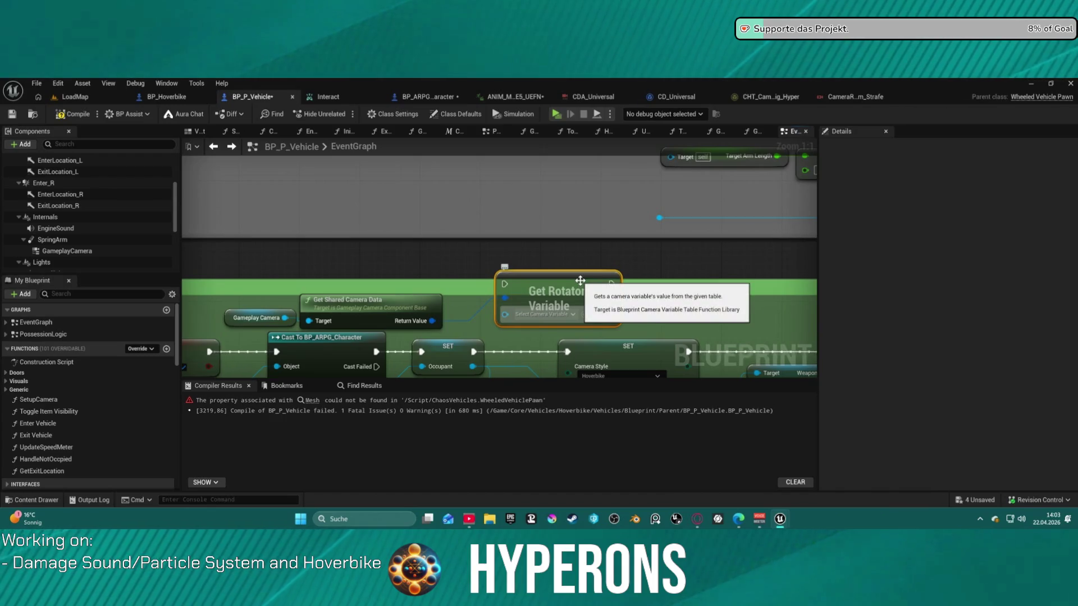
key(Delete)
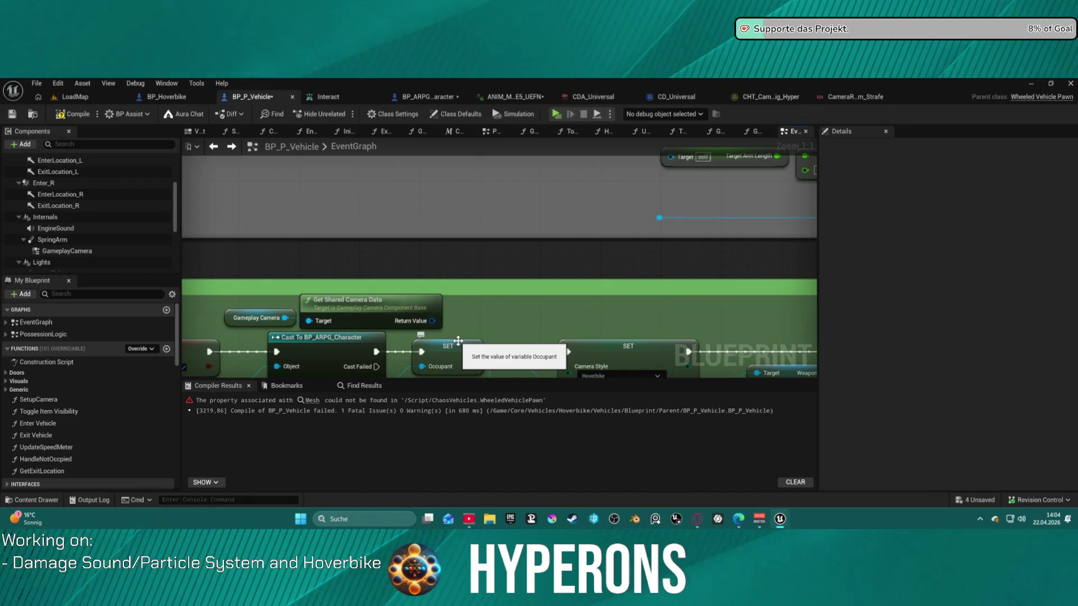
- Add a Get Conditional Camera Data node, try a Get Rotator Variable from it, then delete that
scroll(441, 335, down, 1)
drag(304, 320, 488, 319)
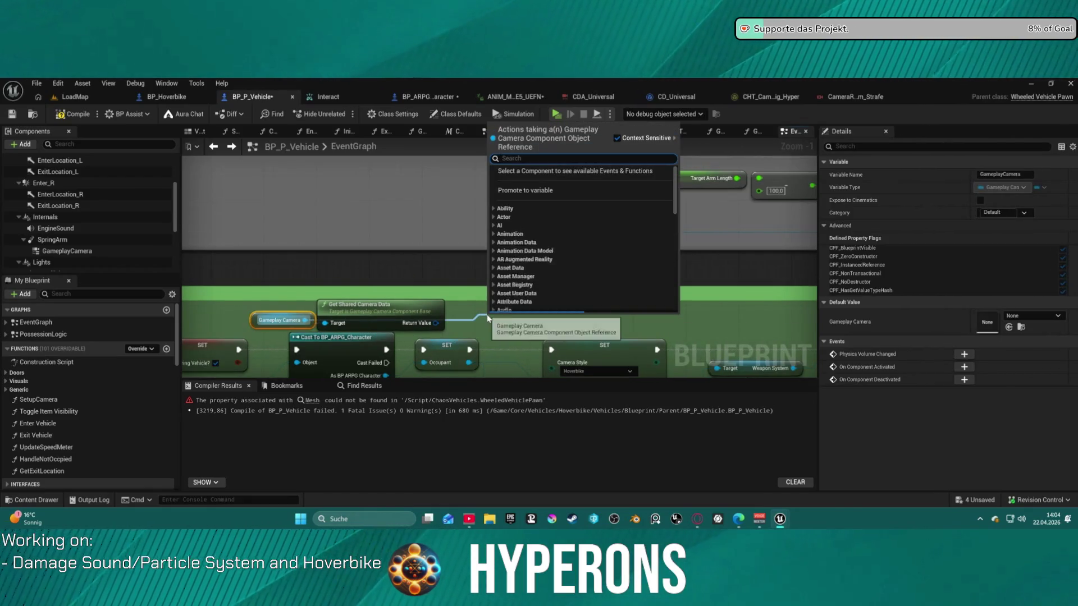
text(get)
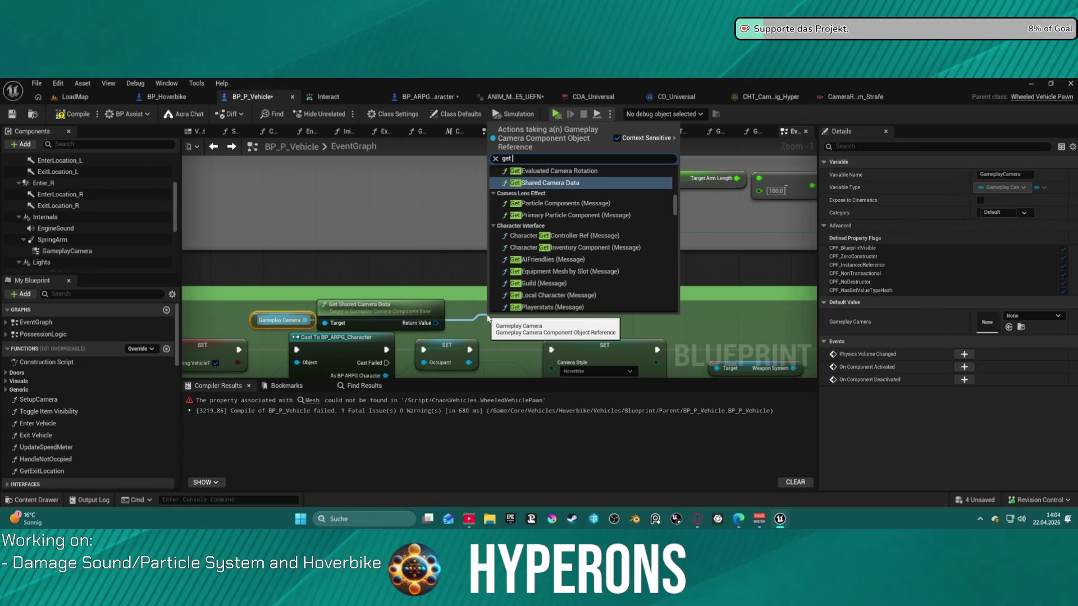
text( data)
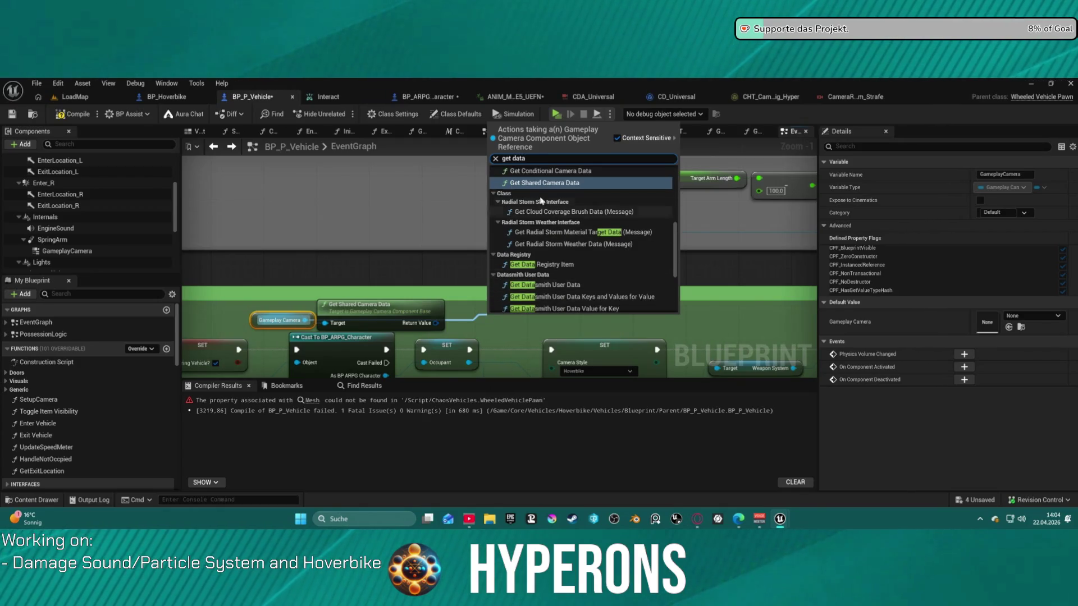
click(546, 170)
mouse_move(590, 328)
mouse_down()
mouse_move(565, 276)
mouse_move(642, 316)
mouse_up()
text(ge)
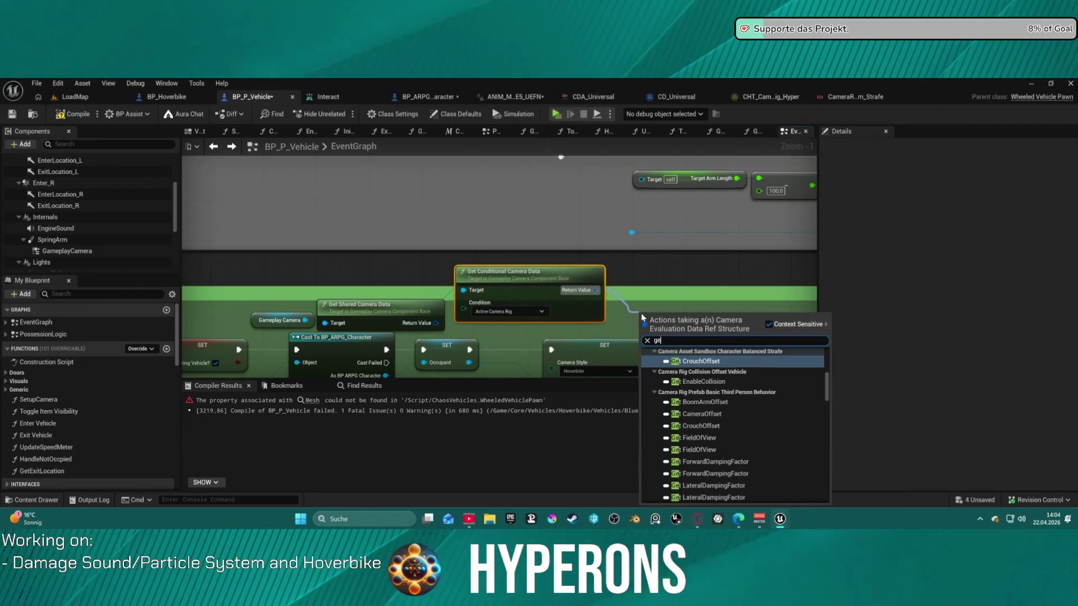
text(t rot)
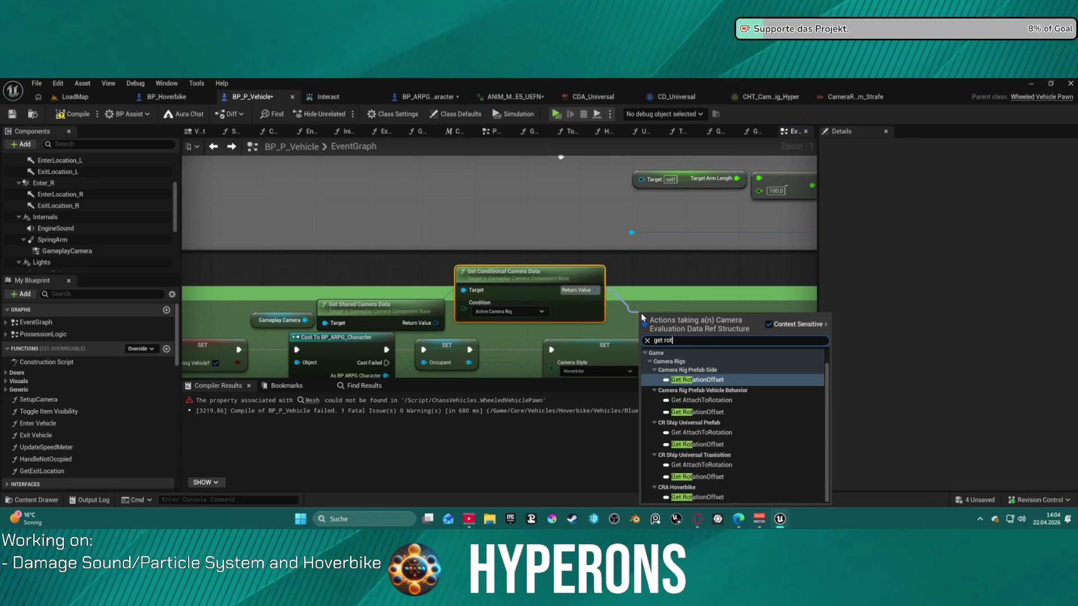
text(at)
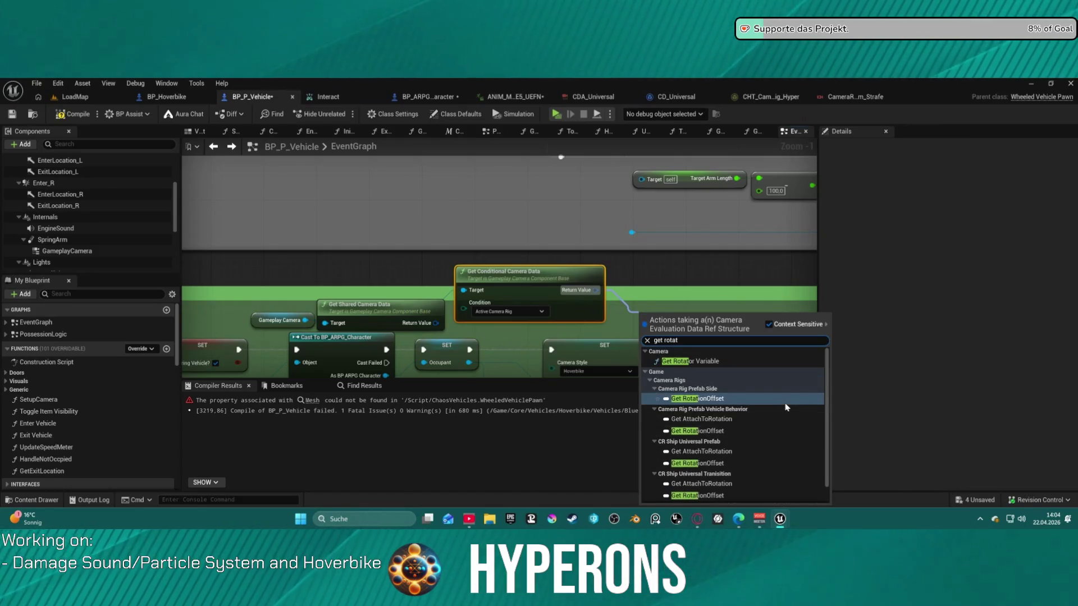
click(690, 361)
scroll(747, 370, up, 1)
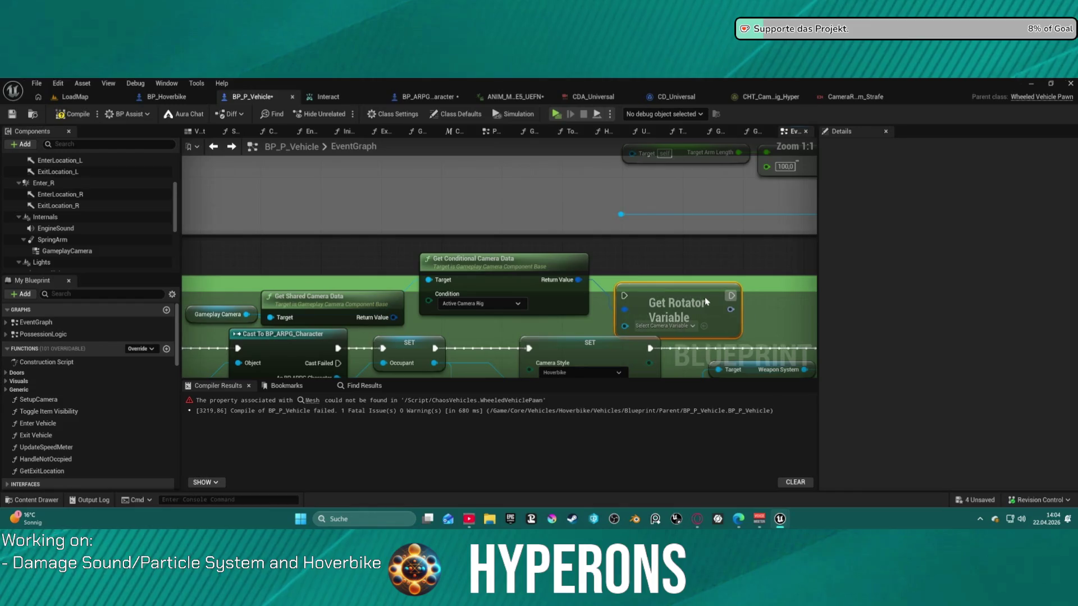
key(Delete)
- Delete the Get Conditional and Get Shared Camera Data nodes, leaving the Gameplay Camera selected
click(477, 260)
key(Delete)
click(314, 296)
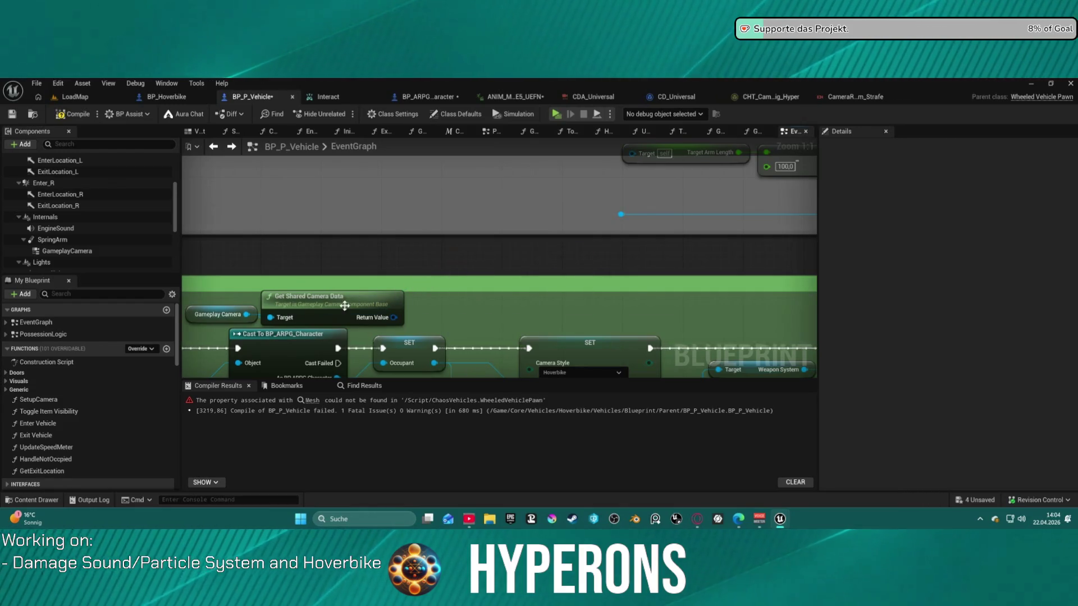
key(Delete)
click(205, 320)
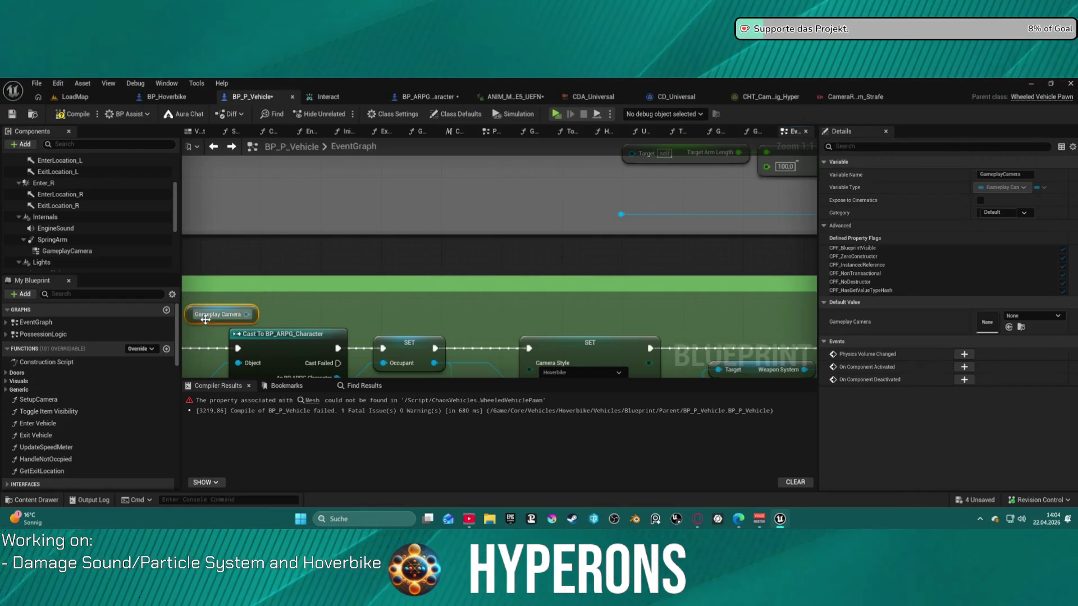
right_click(323, 310)
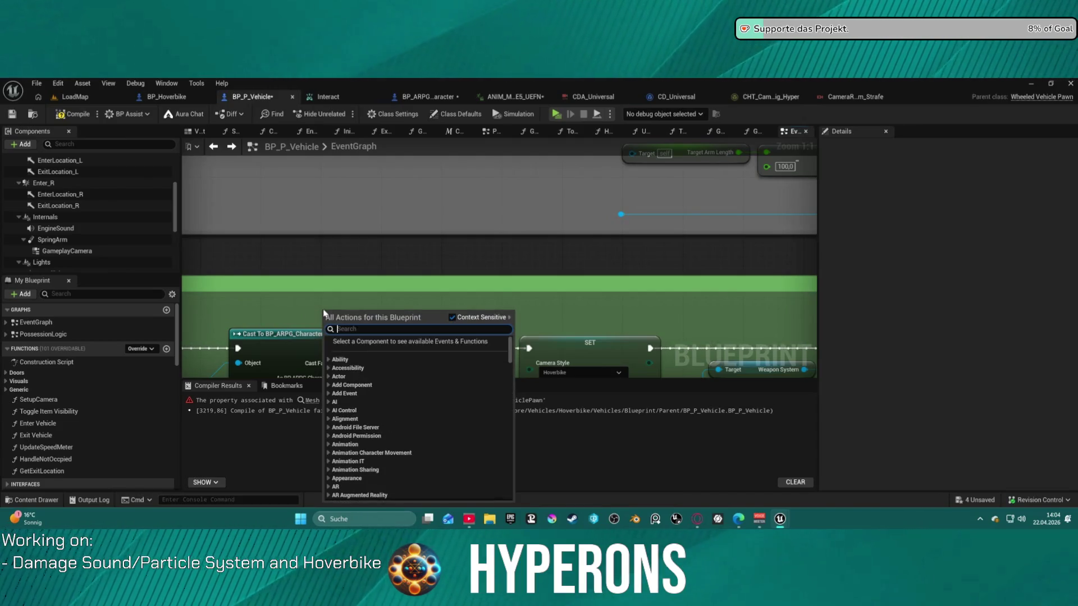
text(camer)
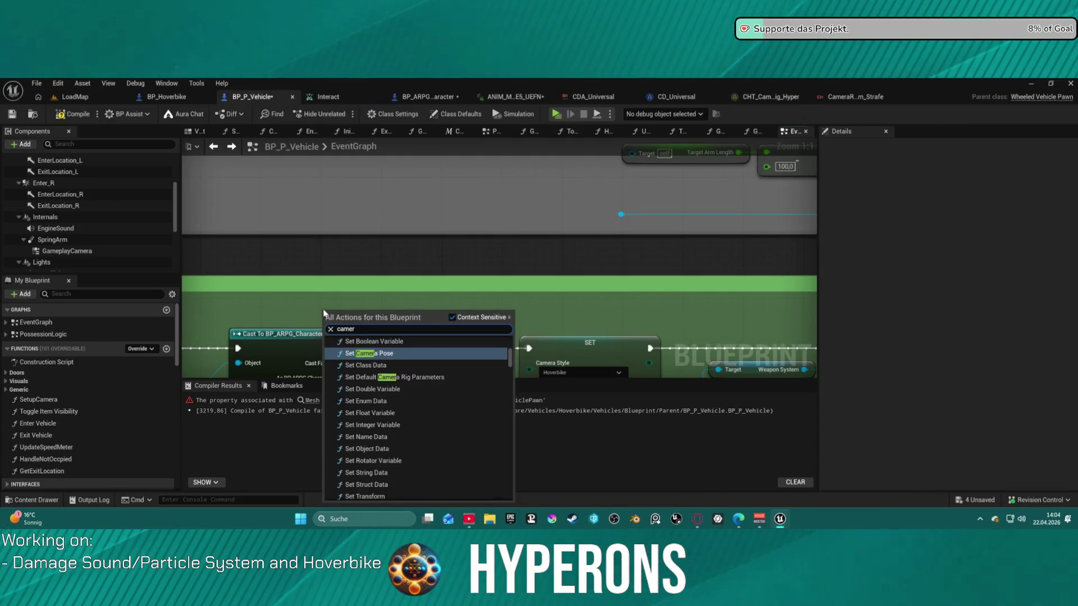
text( mana)
key(Return)
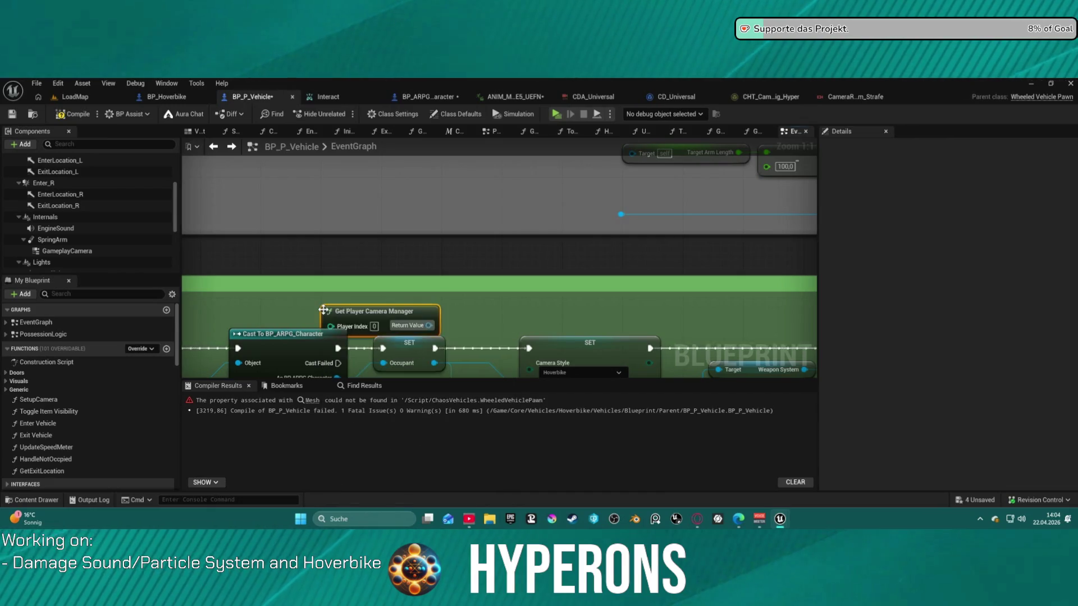
mouse_move(394, 308)
mouse_down()
mouse_move(335, 297)
mouse_move(448, 310)
mouse_up()
text(get)
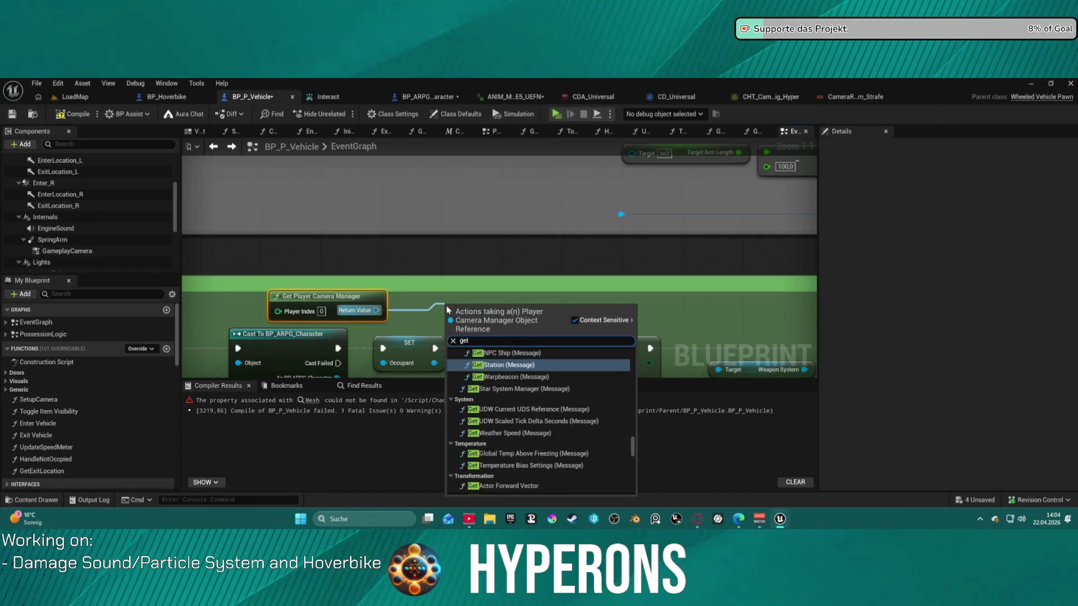
text( contro)
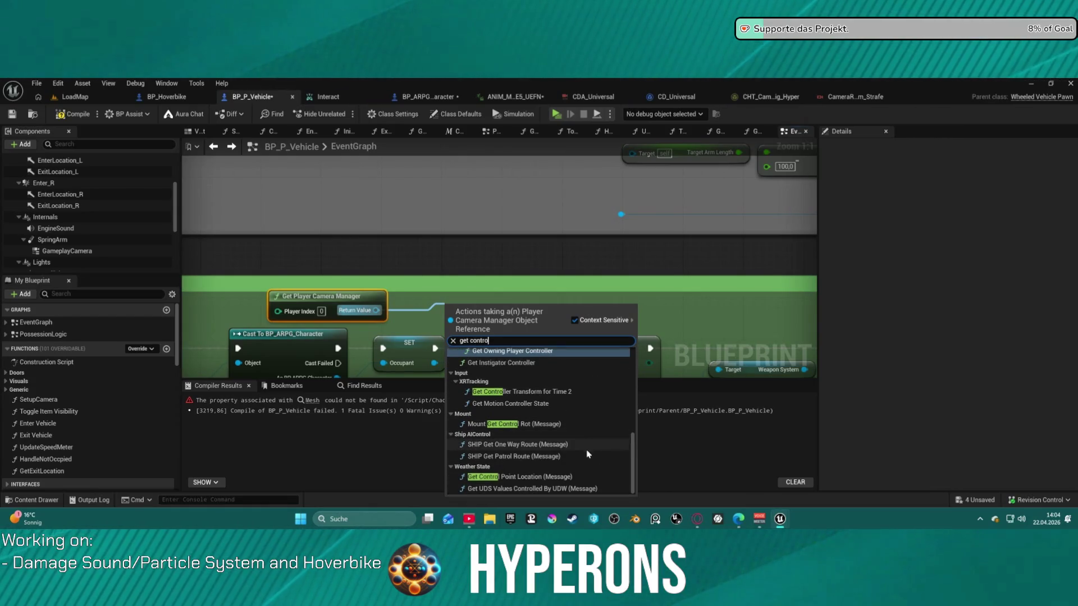
scroll(589, 449, up, 5)
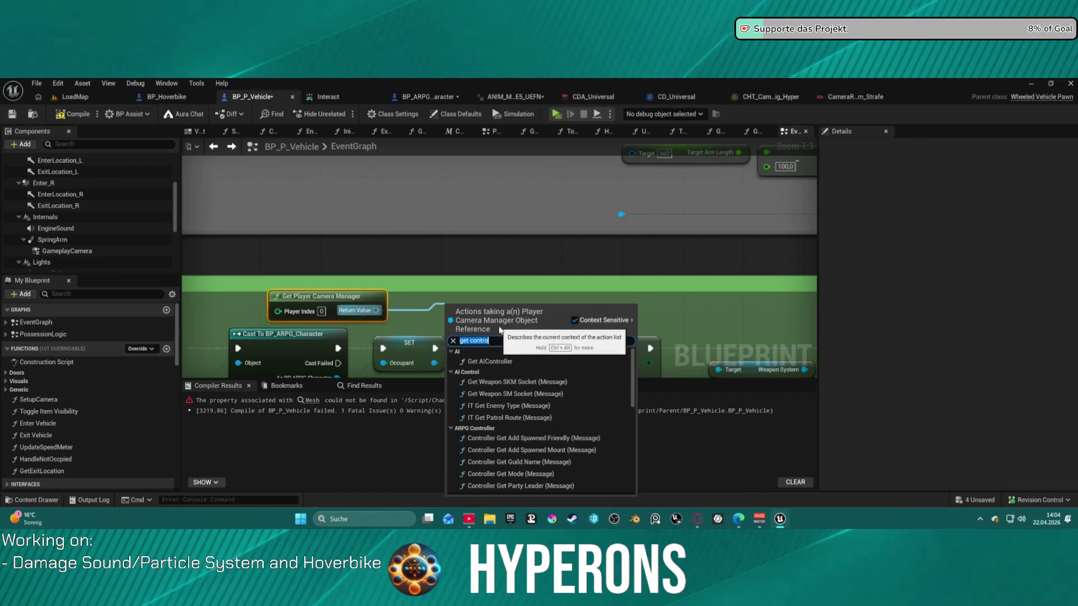
key(ctrl+a)
text(controll)
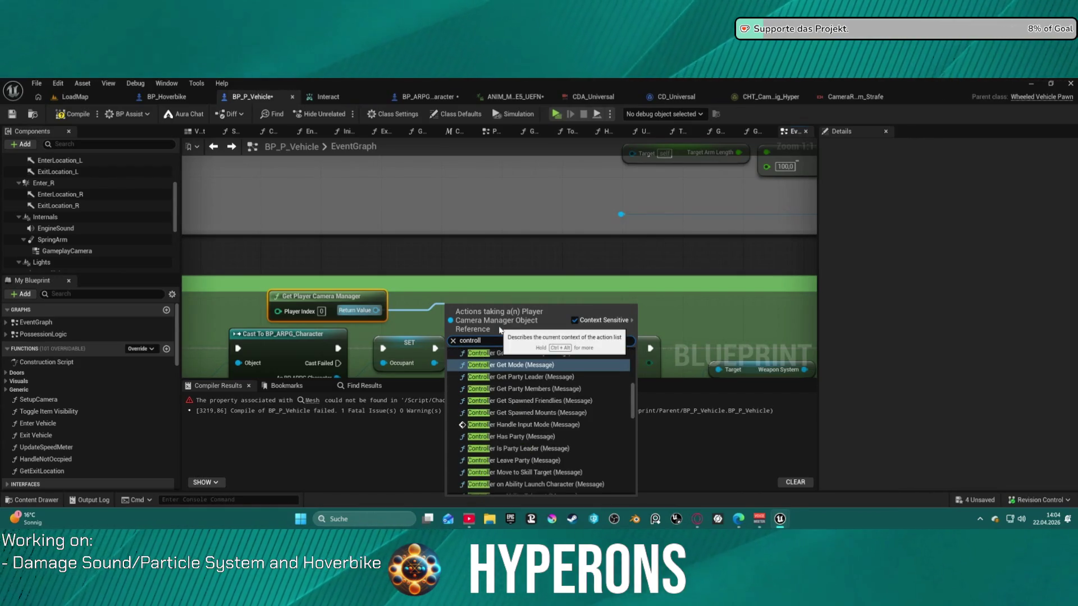
scroll(607, 458, down, 5)
scroll(607, 458, up, 3)
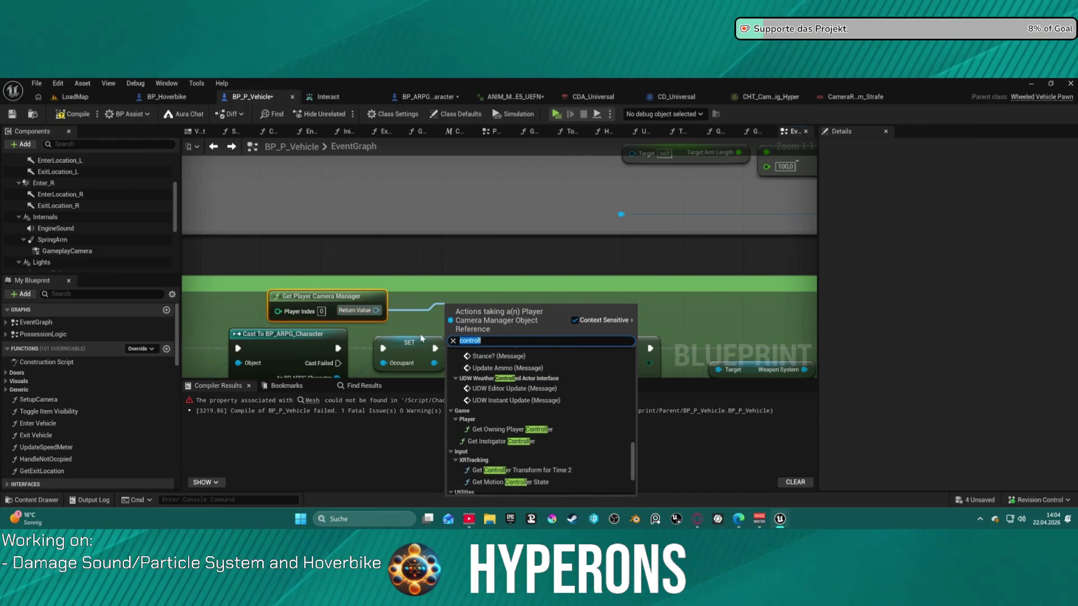
key(BackSpace)
key(Escape)
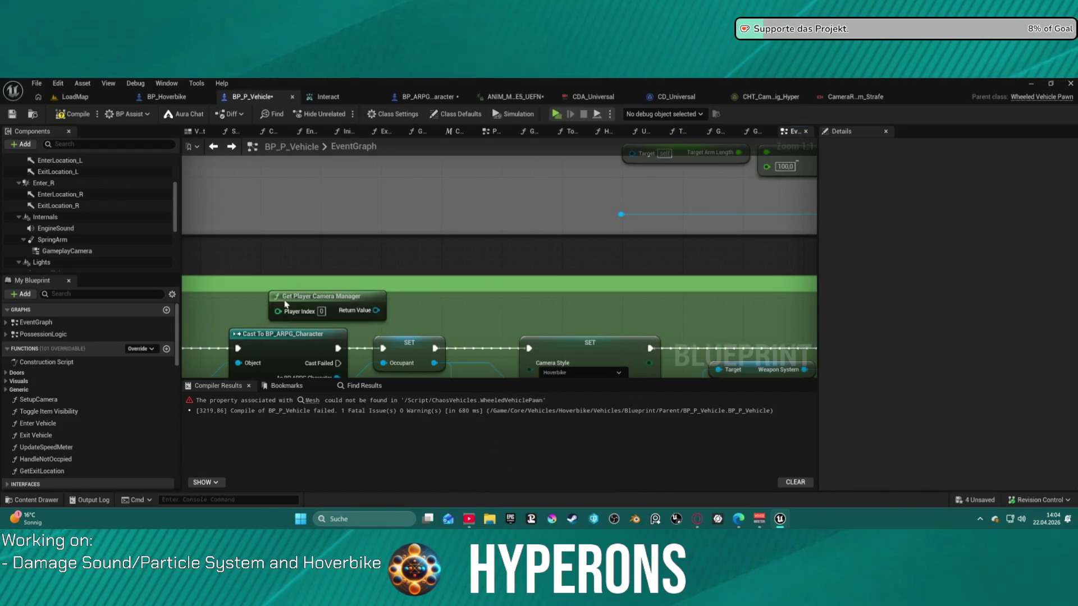
key(Delete)
- Add a Get Player Controller node and move it above the Cast to BP_ARPG_Character node
right_click(344, 312)
text(player)
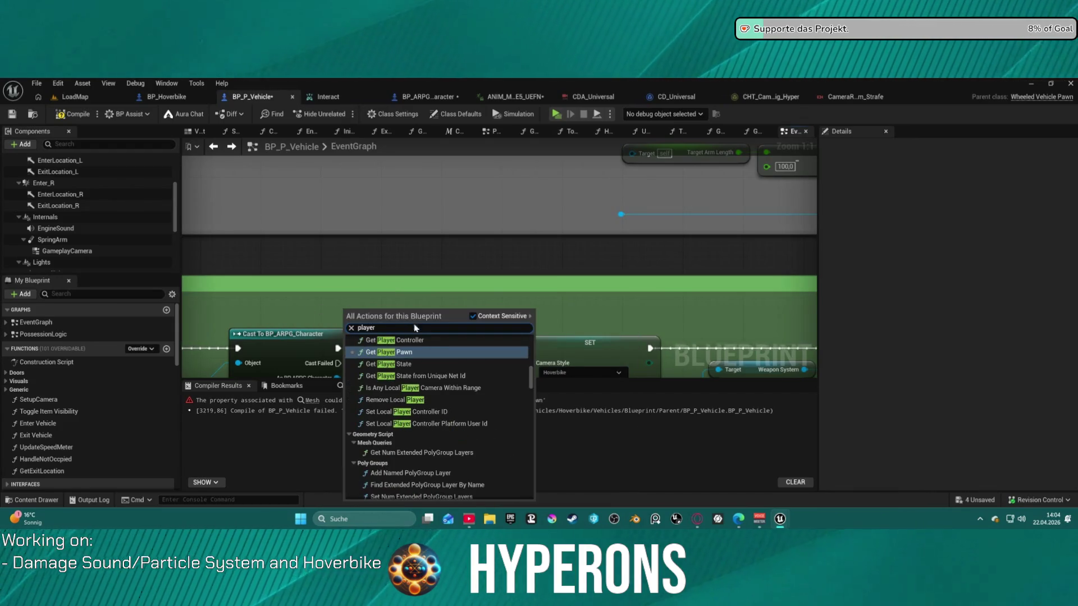
key(Up)
key(Return)
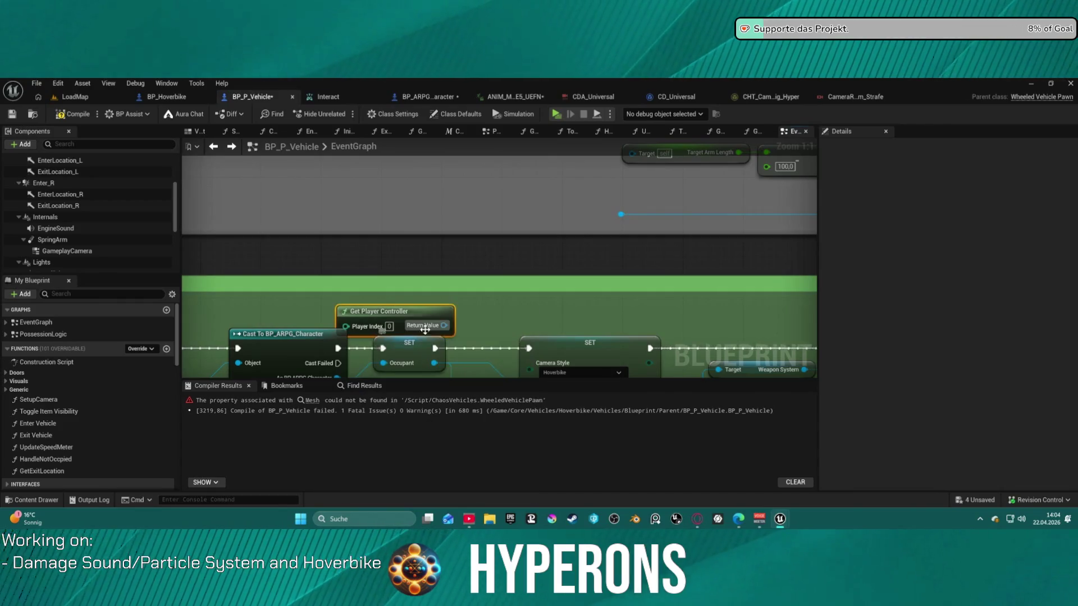
mouse_move(415, 305)
mouse_down()
mouse_move(314, 258)
mouse_move(295, 237)
mouse_up()
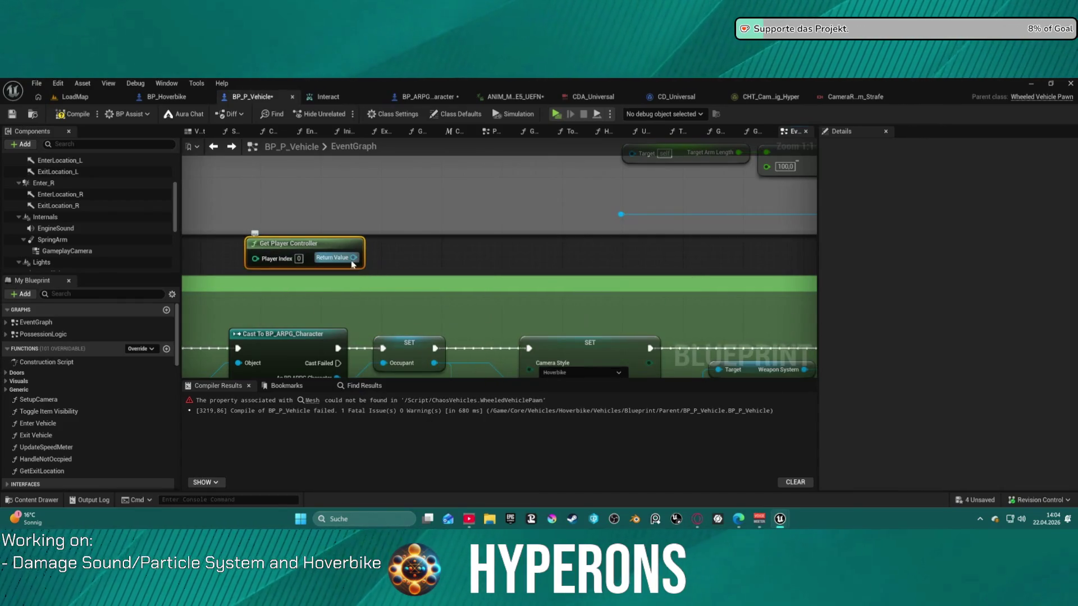
- Search the controller's actions for orient, camera and 'controll rot', then close without adding anything
drag(354, 258, 424, 261)
text(orient)
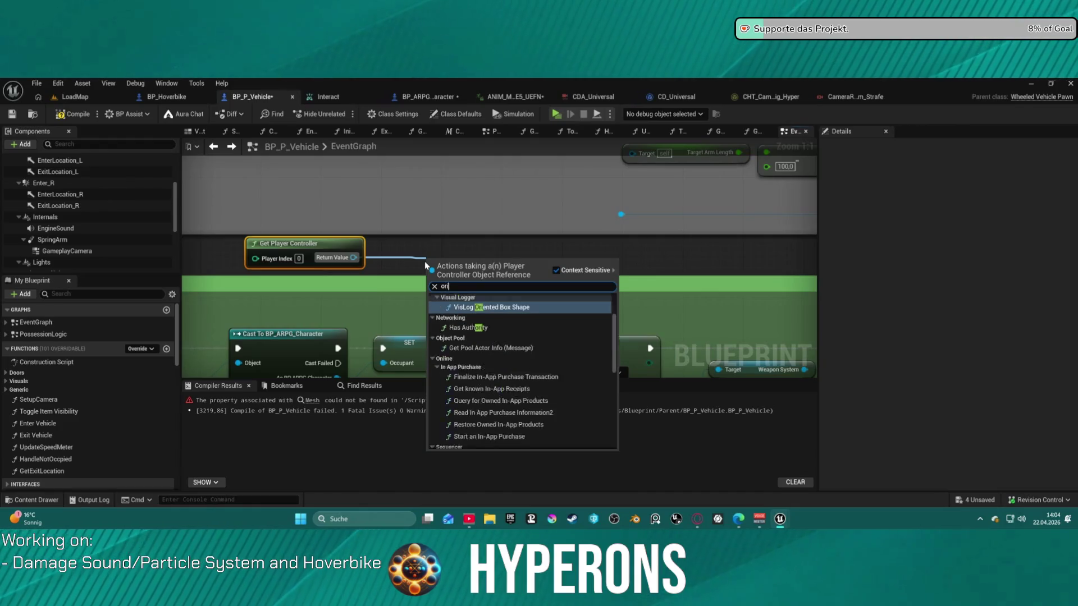
key(BackSpace)
key(BackSpace)
key(BackSpace)
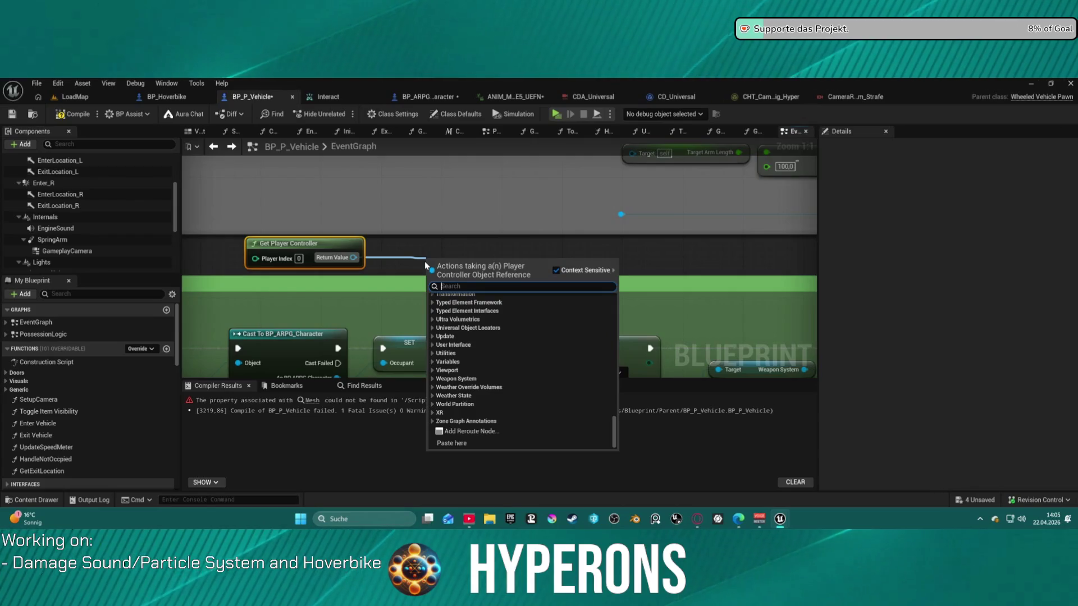
drag(359, 260, 420, 301)
text(oreit)
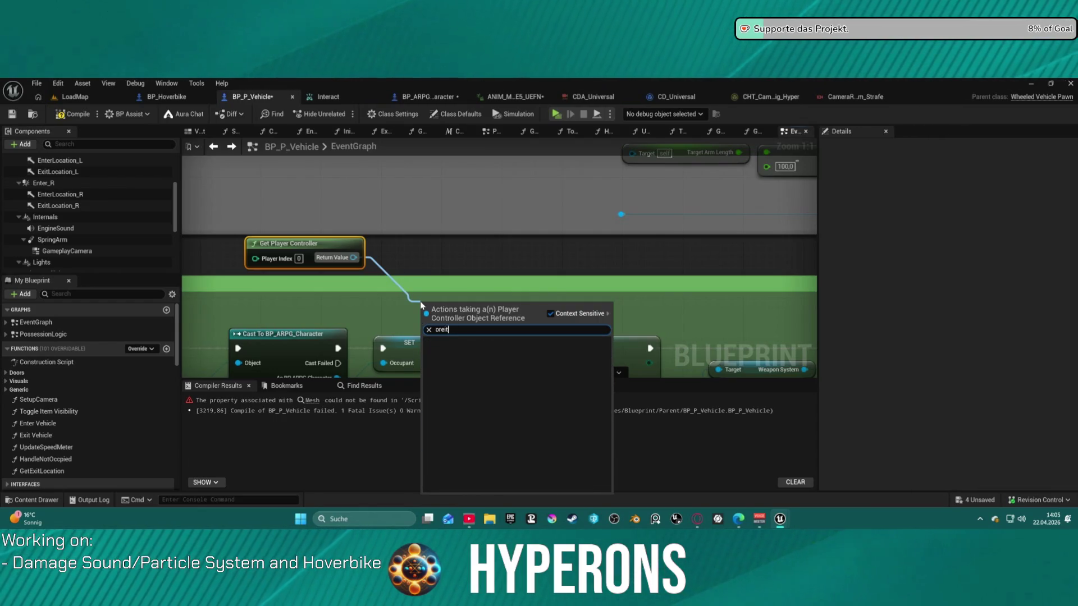
key(BackSpace)
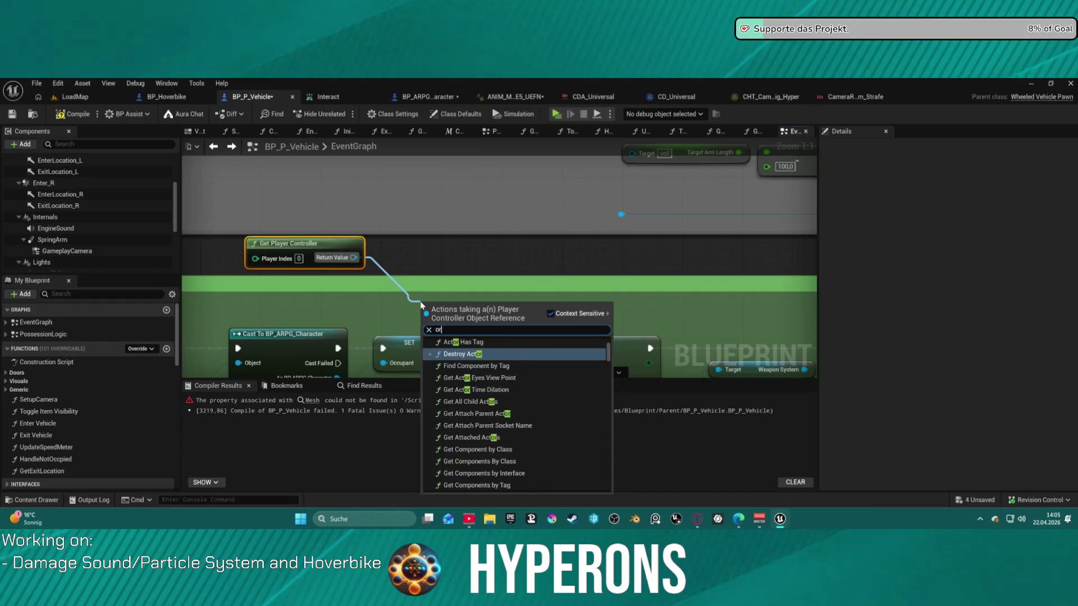
key(BackSpace)
key(BackSpace)
text(camere)
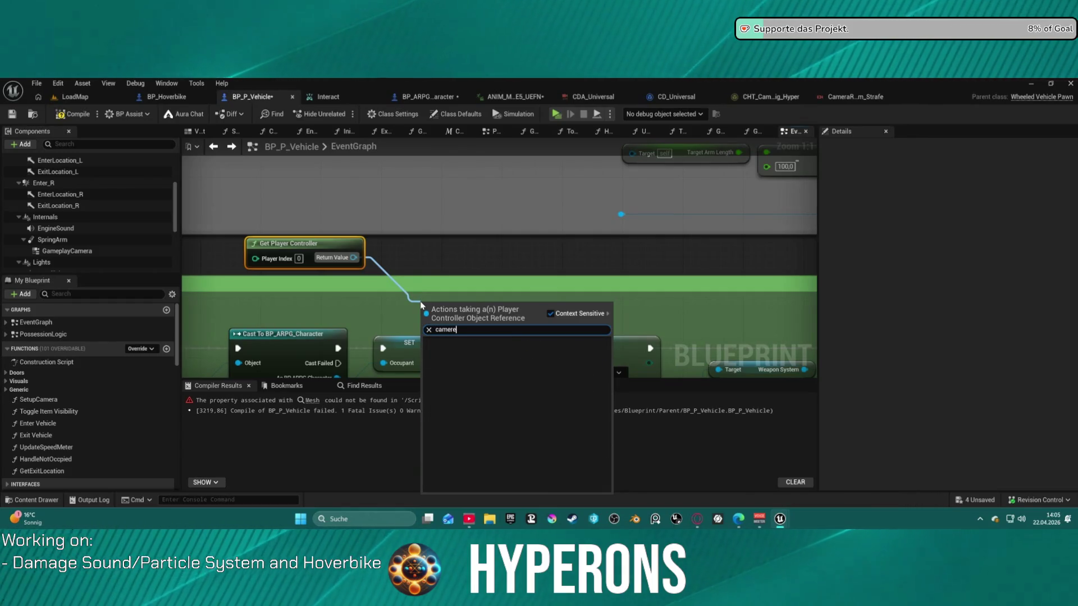
key(BackSpace)
key(BackSpace)
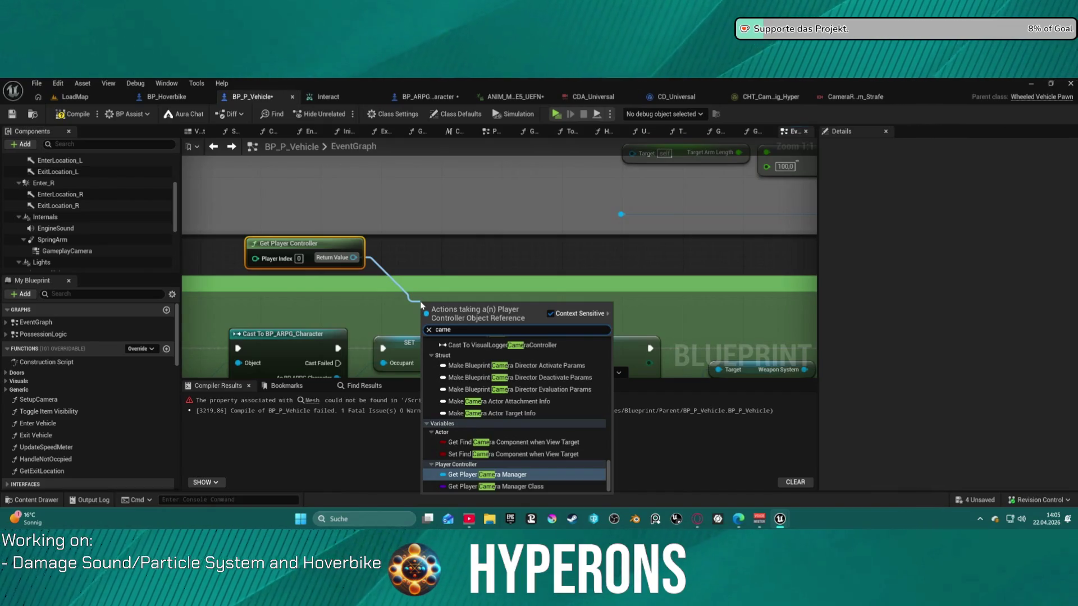
text(contro)
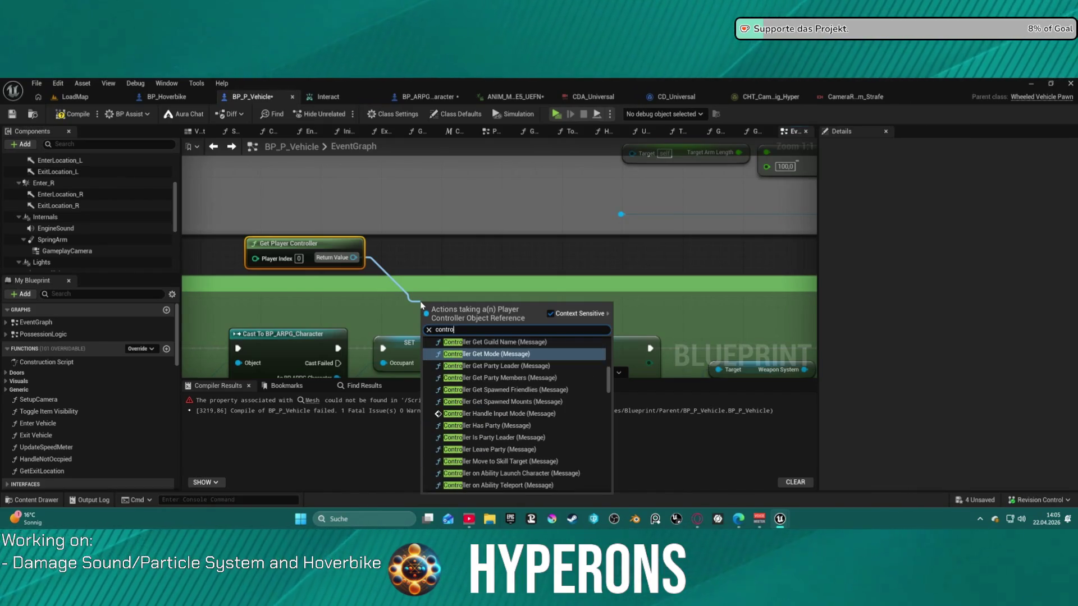
text(ll rot)
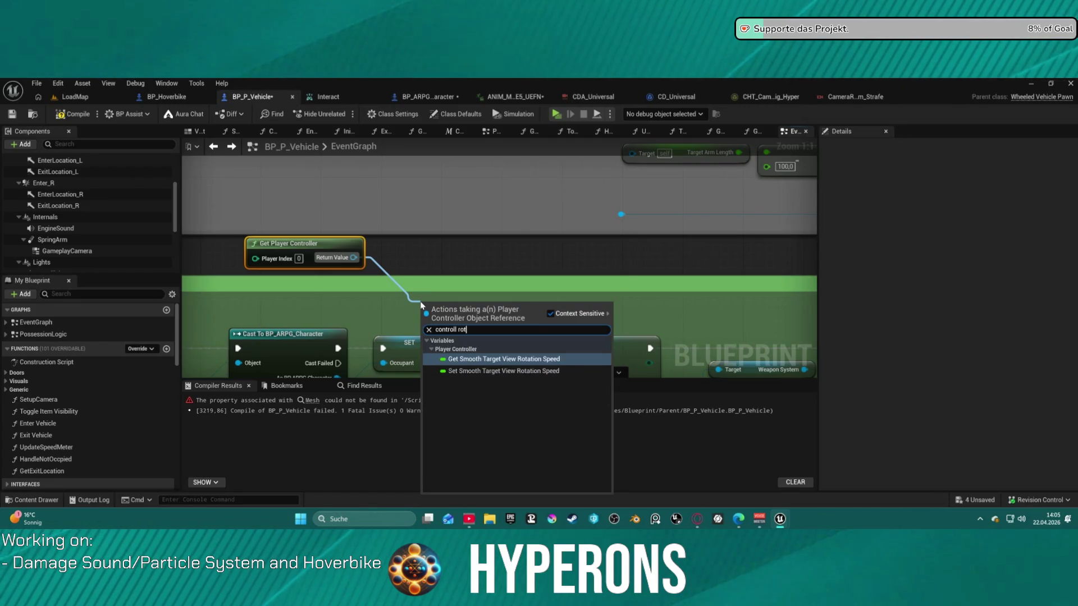
click(350, 274)
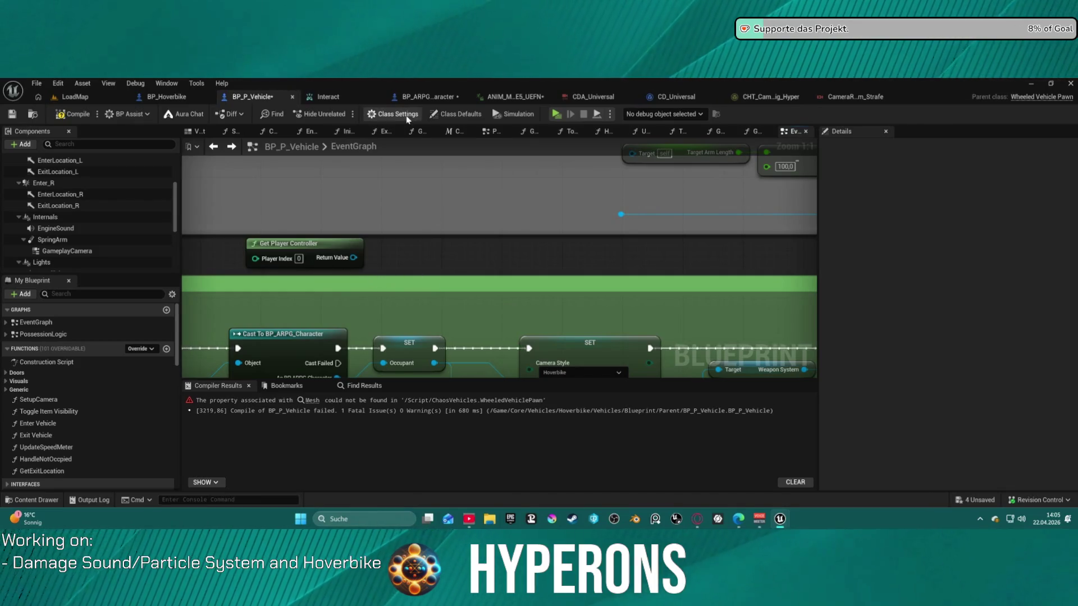
- Filter Class Defaults by 'rotation' and scroll to the Pawn Use Controller Rotation settings
click(456, 114)
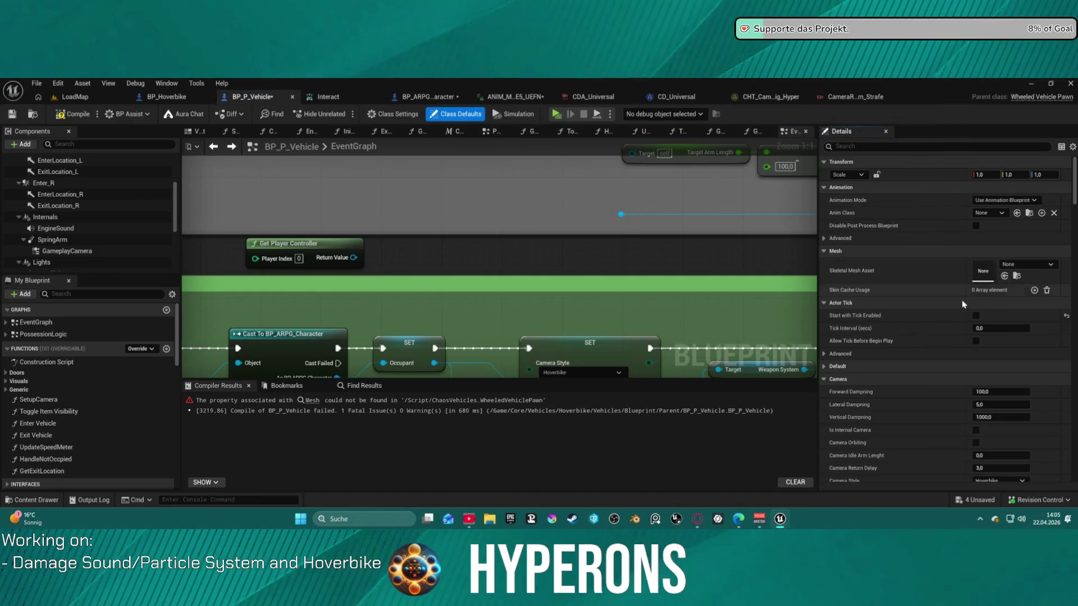
click(872, 147)
text(rotation)
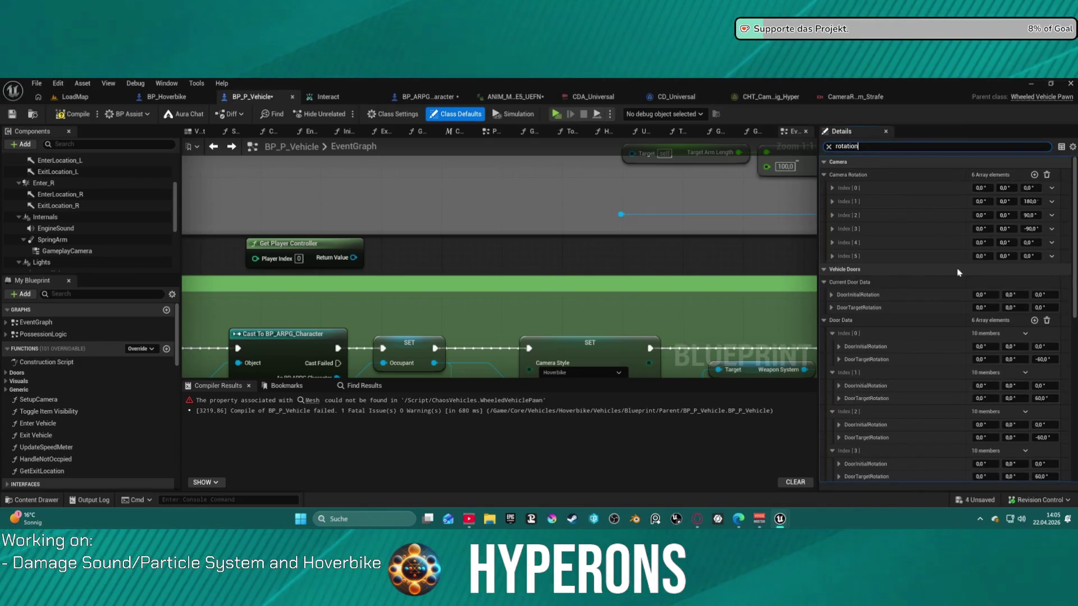
scroll(958, 273, down, 5)
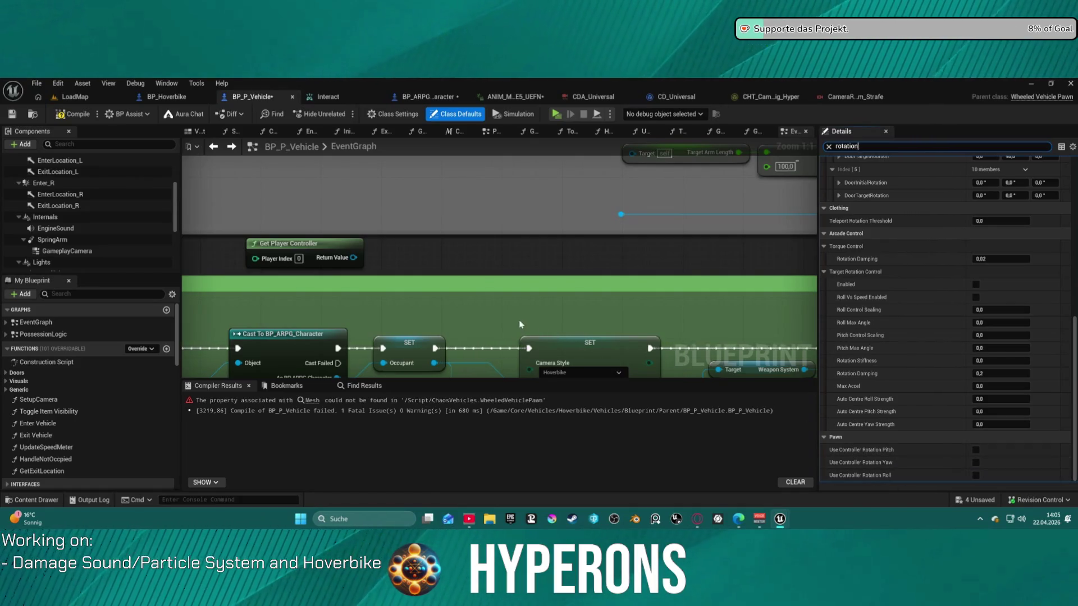
- Add a Get Player Pawn node to the EventGraph
right_click(408, 256)
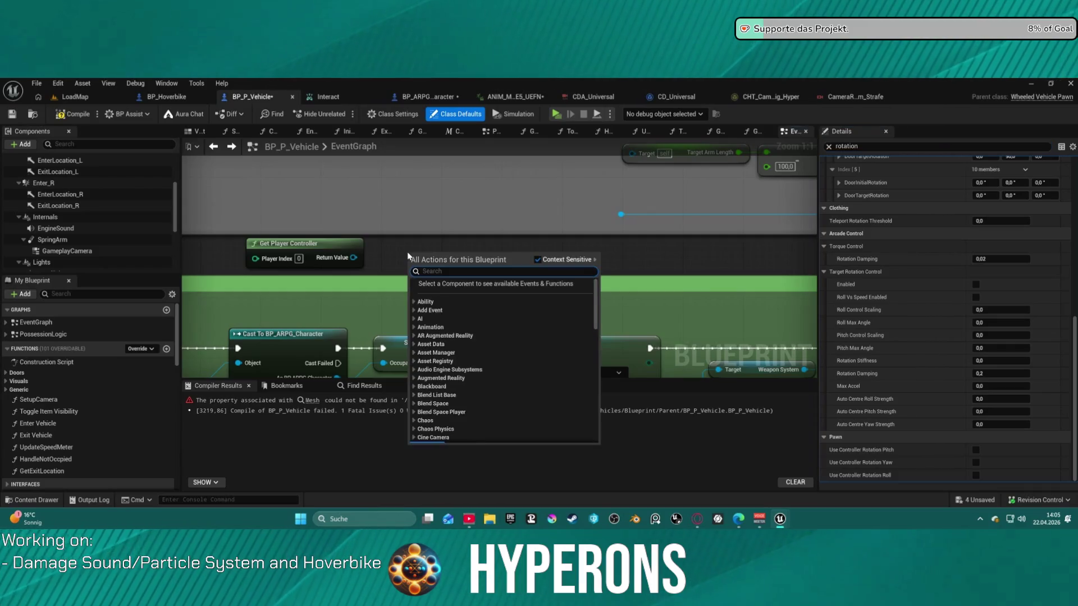
text(player)
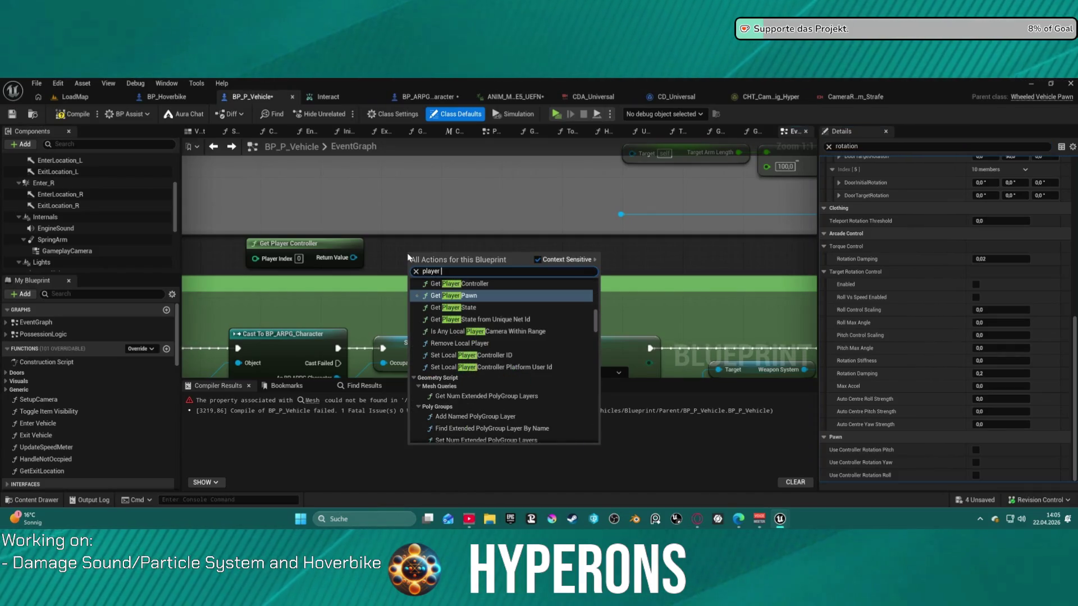
key(Return)
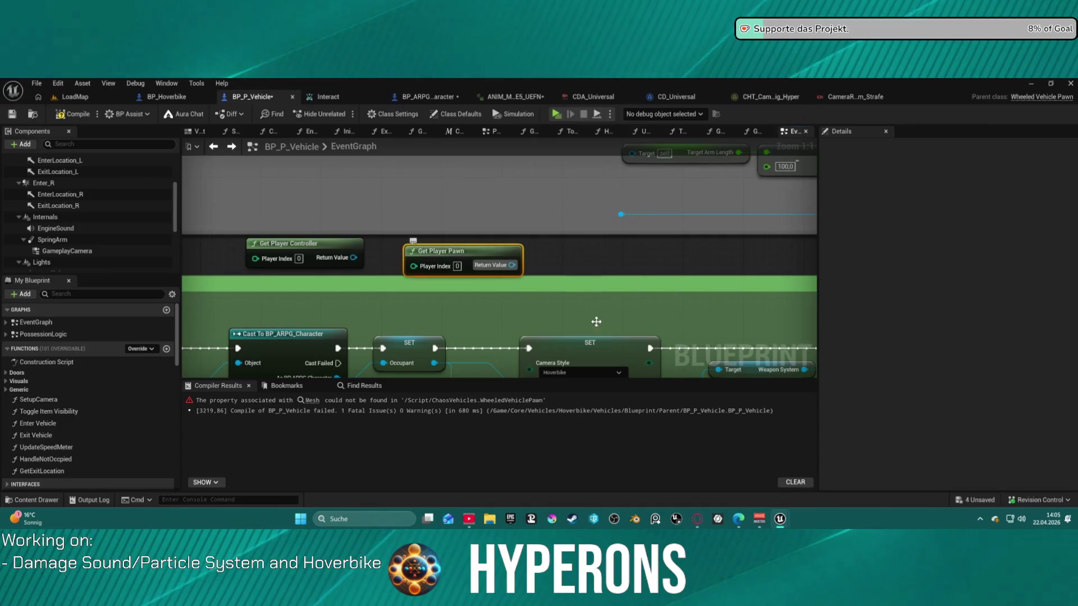
- From the pawn, add Set Use Controller Rotation Yaw and wire it between SET Occupant and SET Camera Style
drag(508, 265, 562, 266)
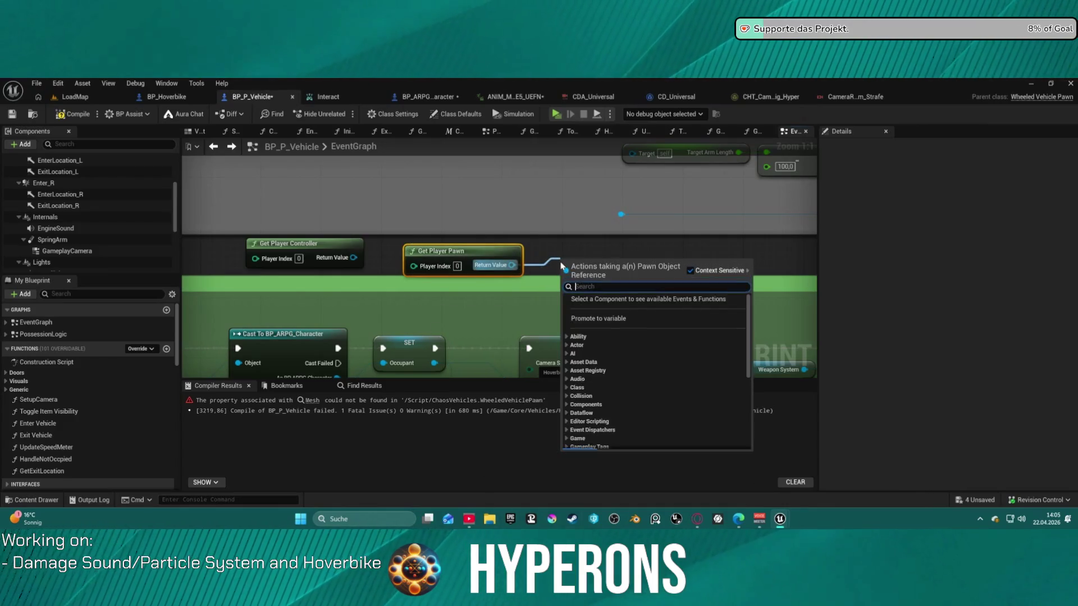
text(get ro)
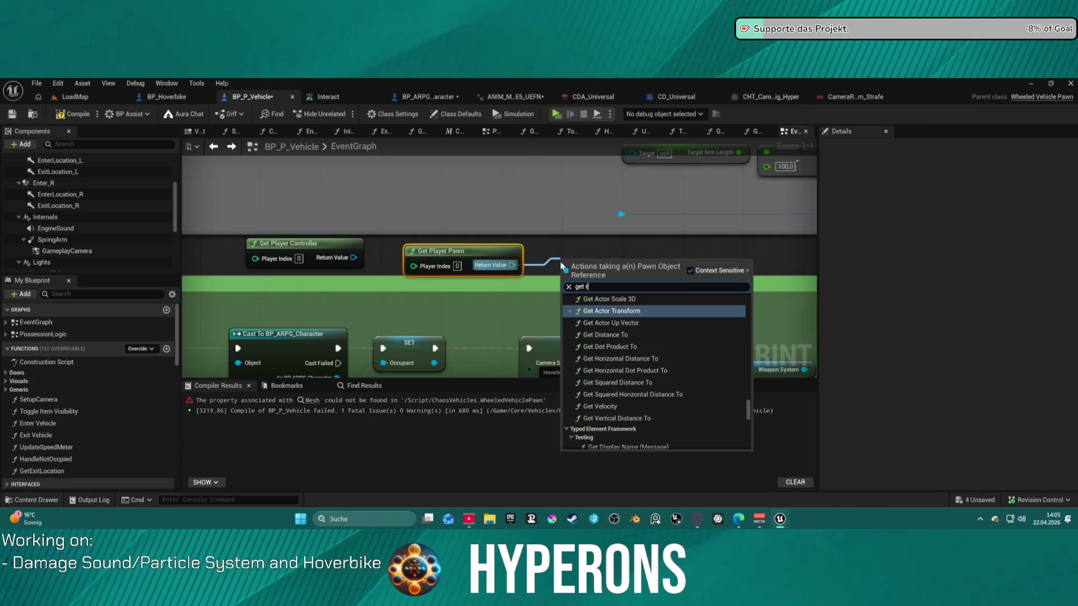
key(BackSpace)
key(BackSpace)
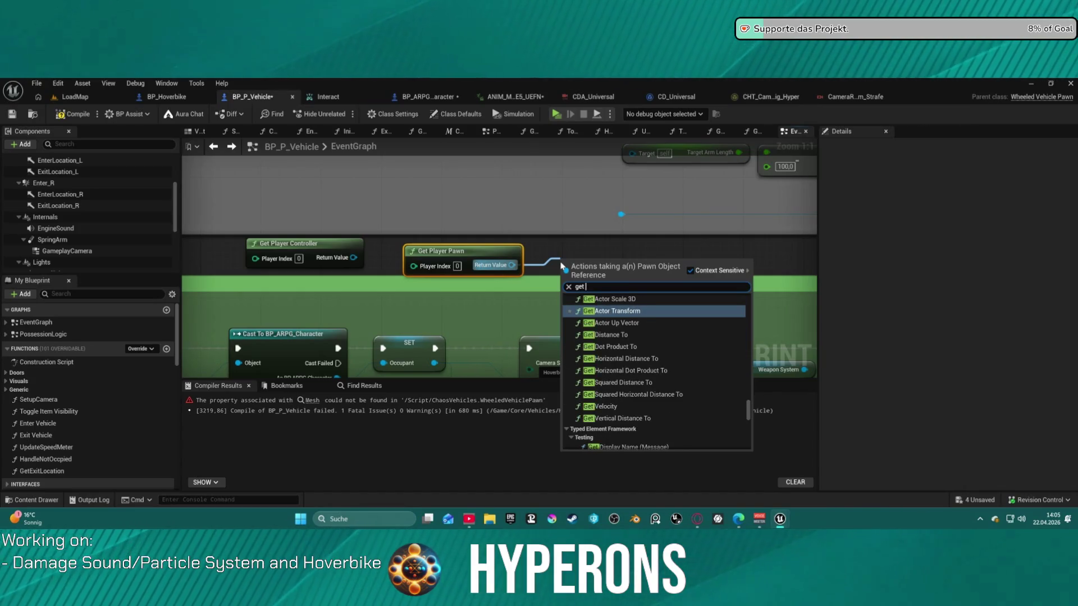
text(s)
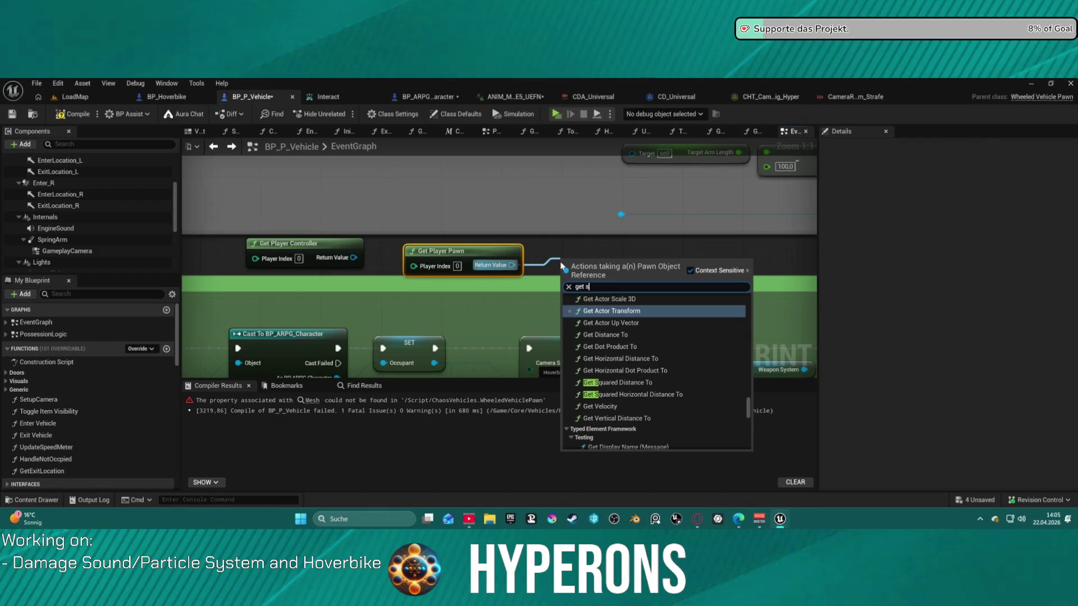
text(et r)
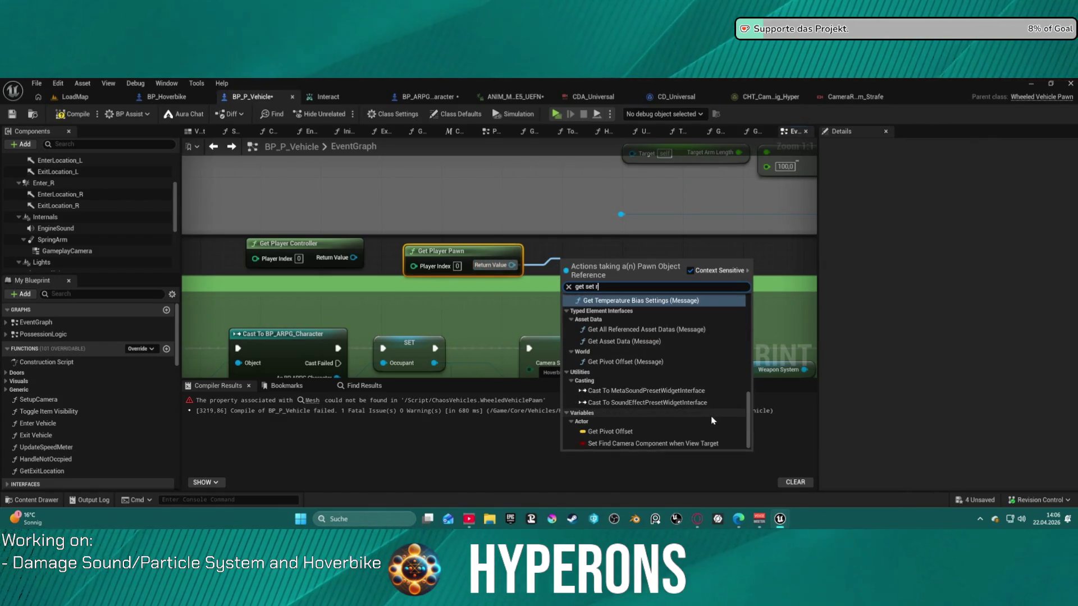
scroll(711, 419, up, 4)
scroll(712, 417, up, 5)
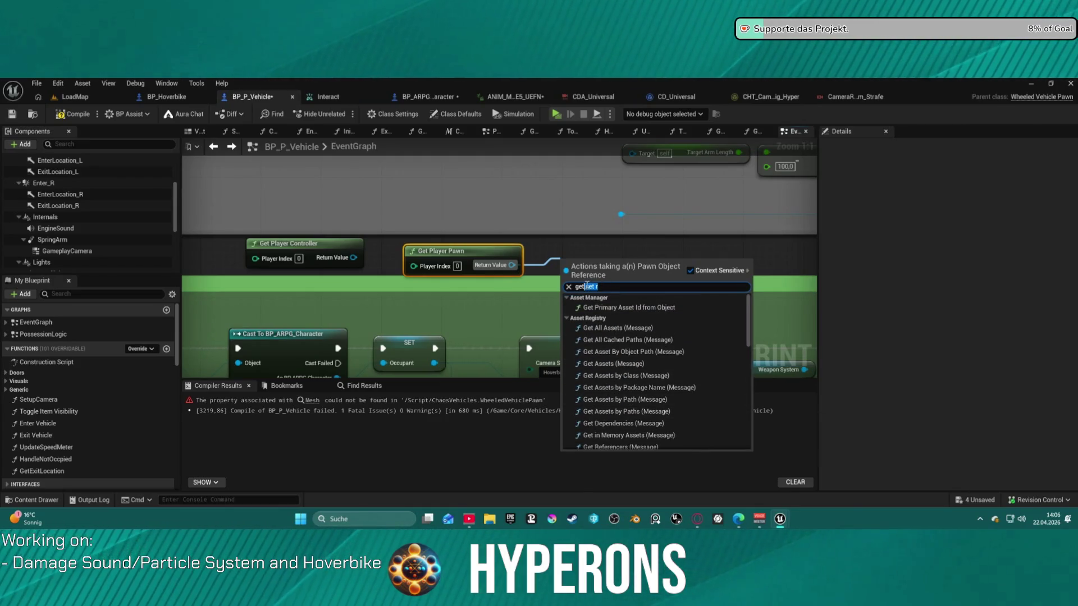
text(set rot)
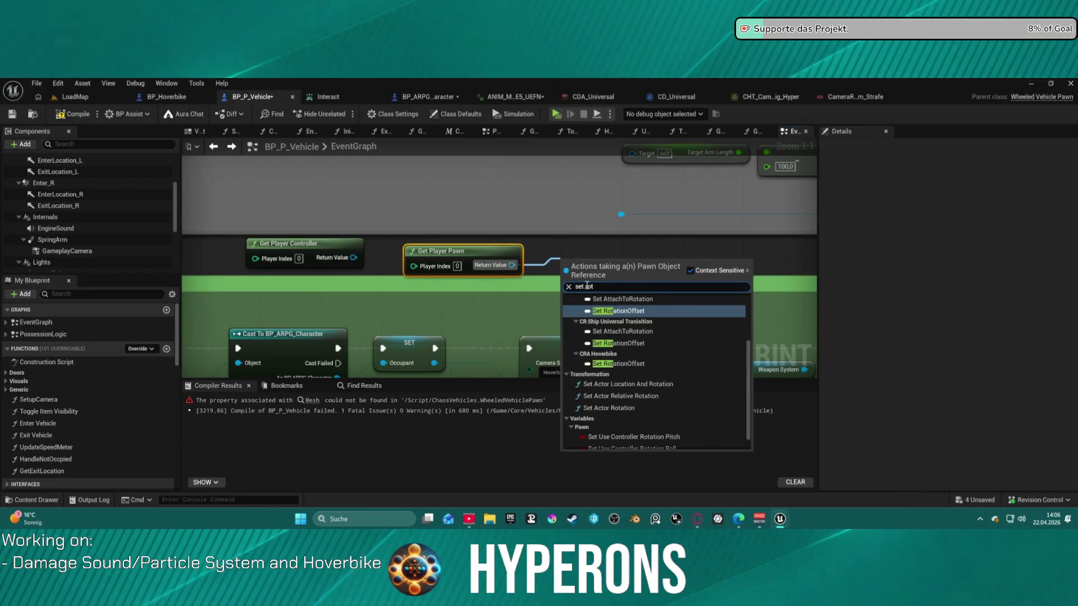
scroll(666, 417, down, 1)
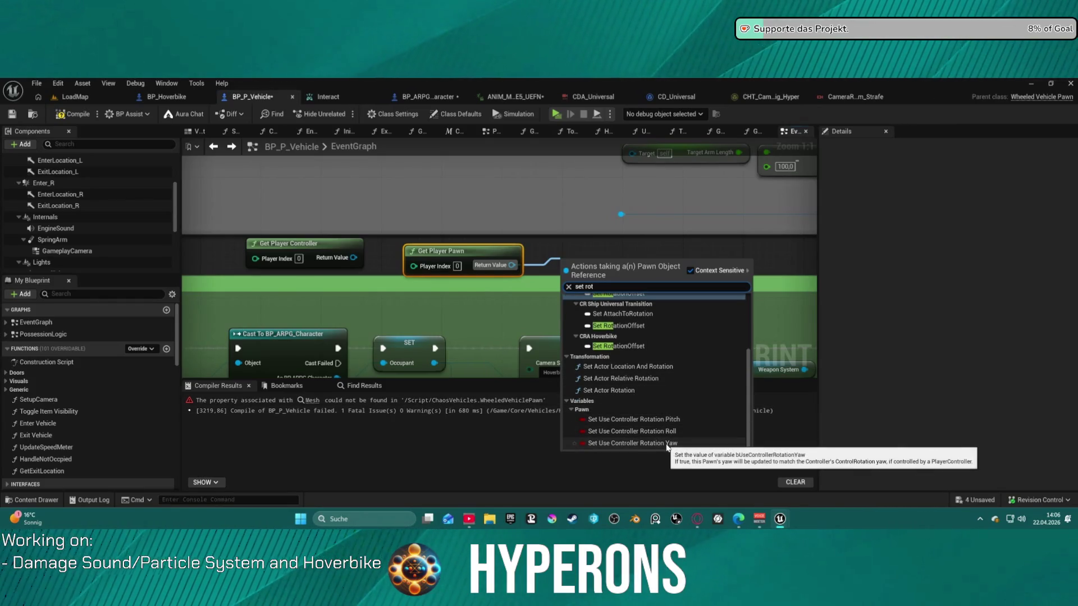
click(631, 443)
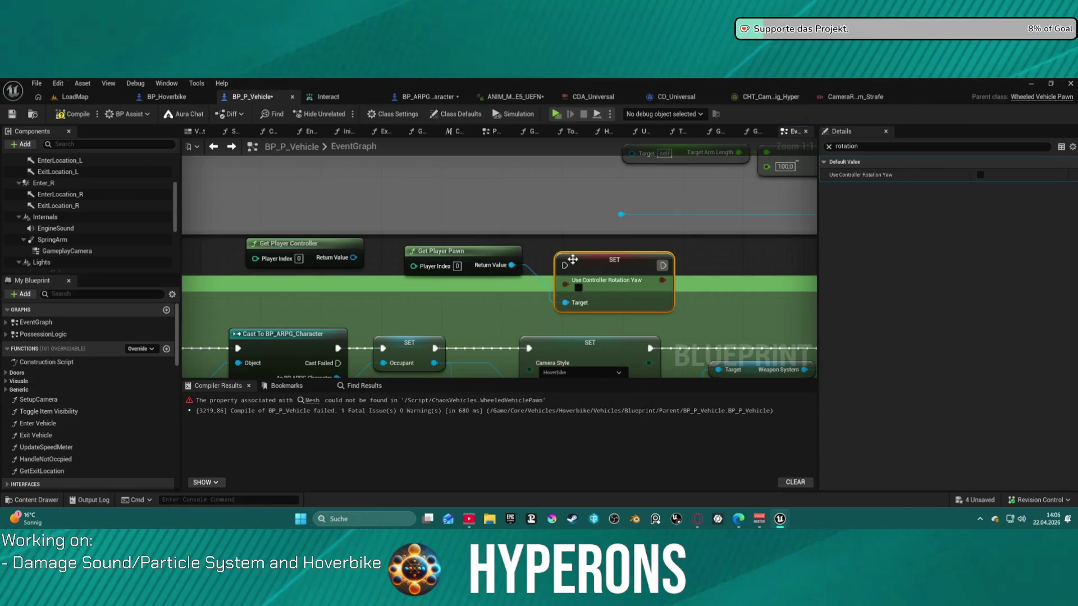
drag(564, 266, 436, 348)
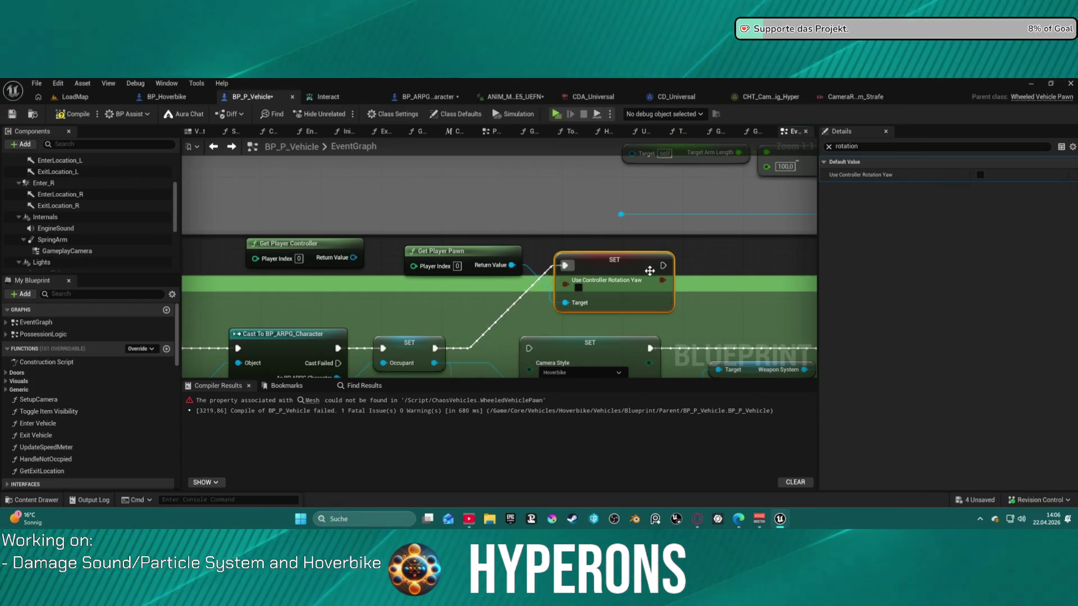
drag(662, 280, 529, 348)
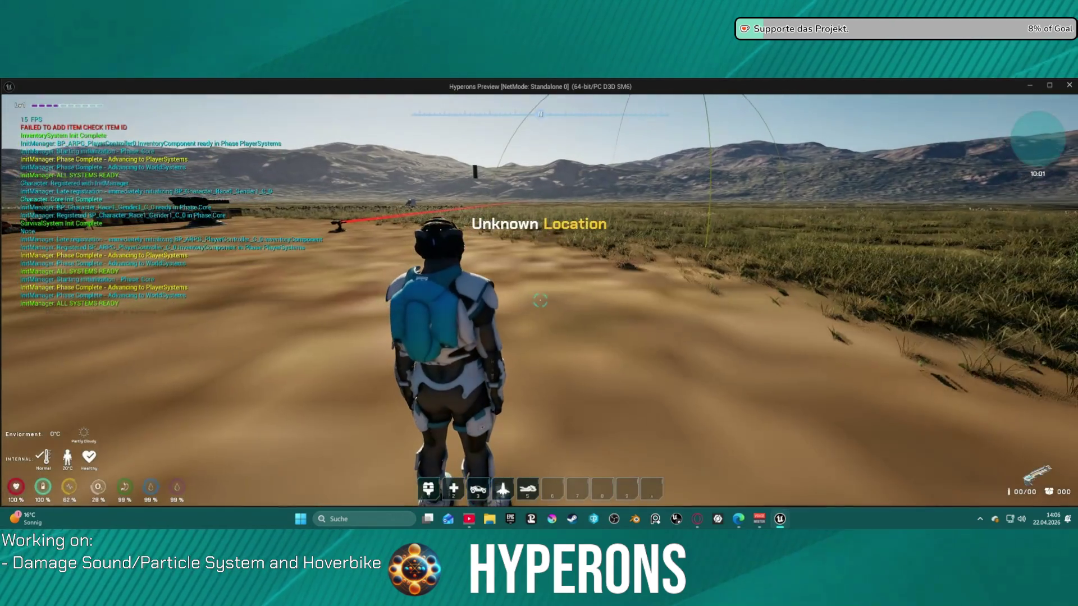
- Summon the hoverbike from slot 5, mount it, then dismount and run toward the base
key(5)
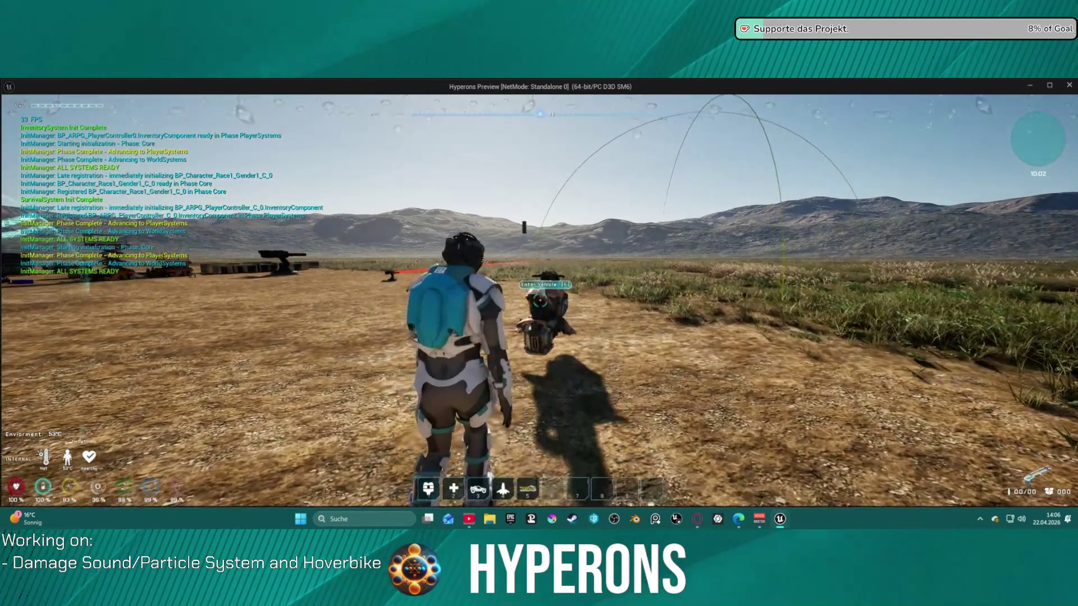
key(w)
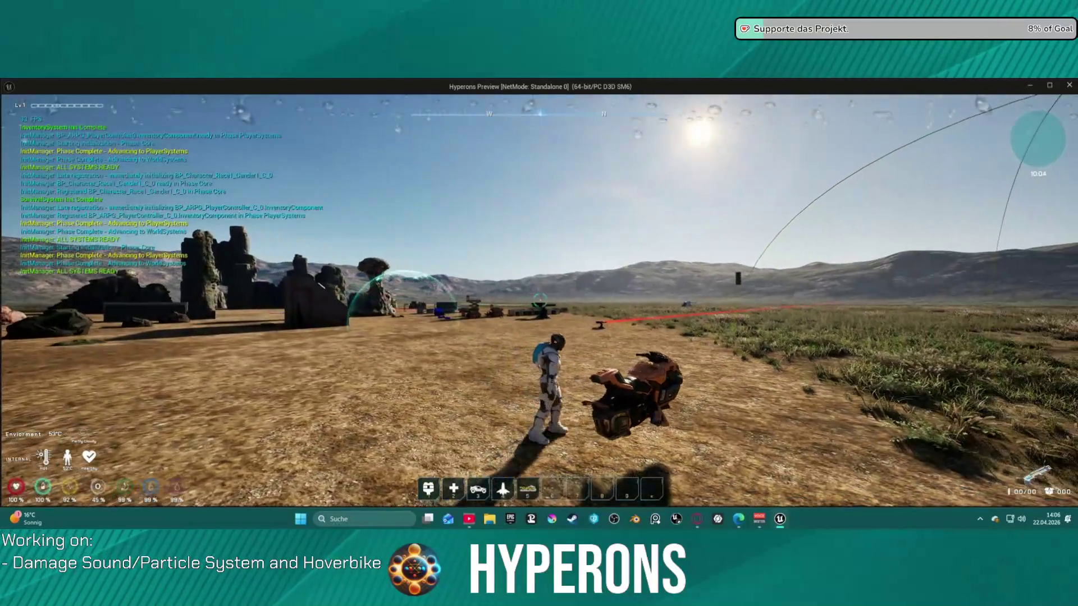
key(f)
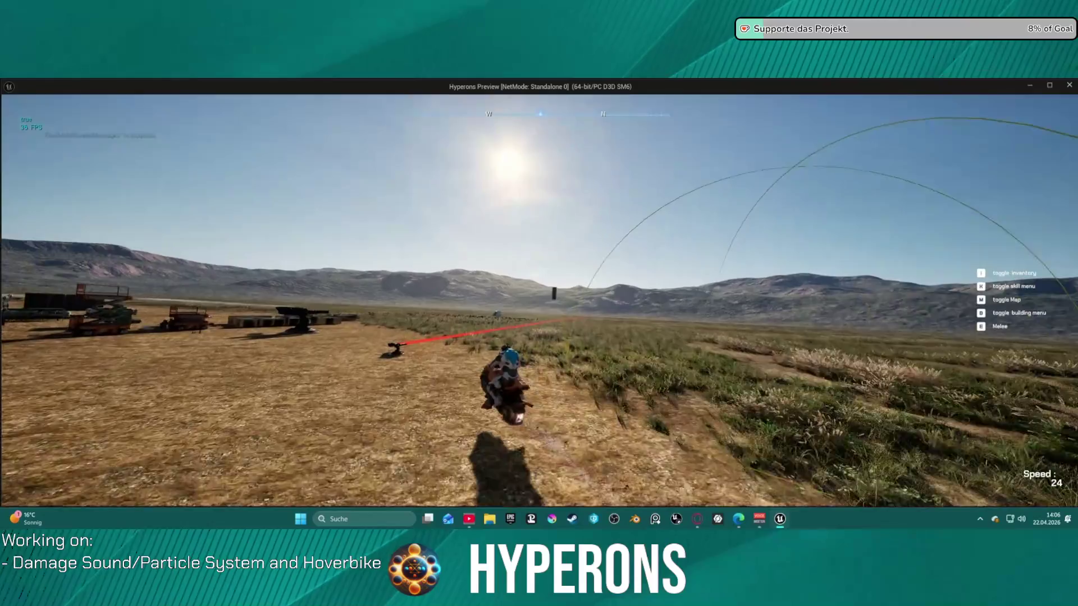
key(f)
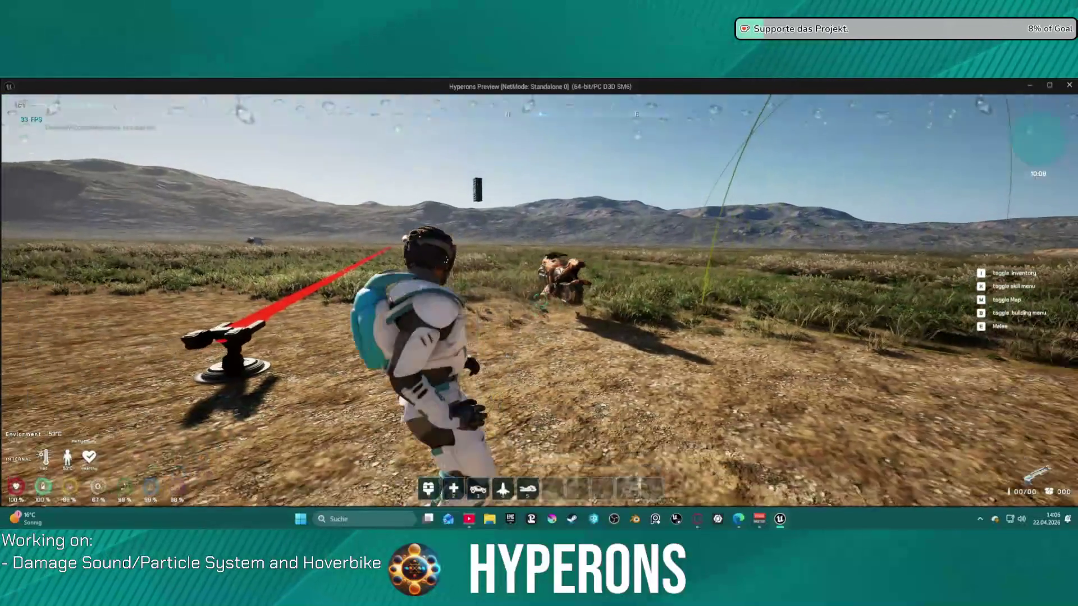
key(w)
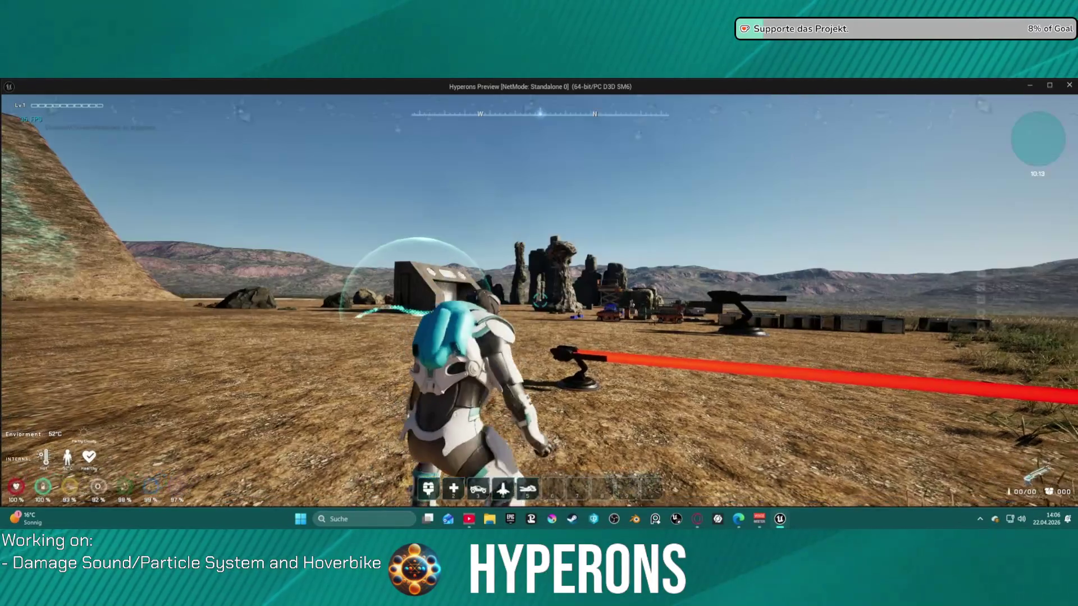
- Walk back to the hoverbike, mount it with F and dismount again
key(w)
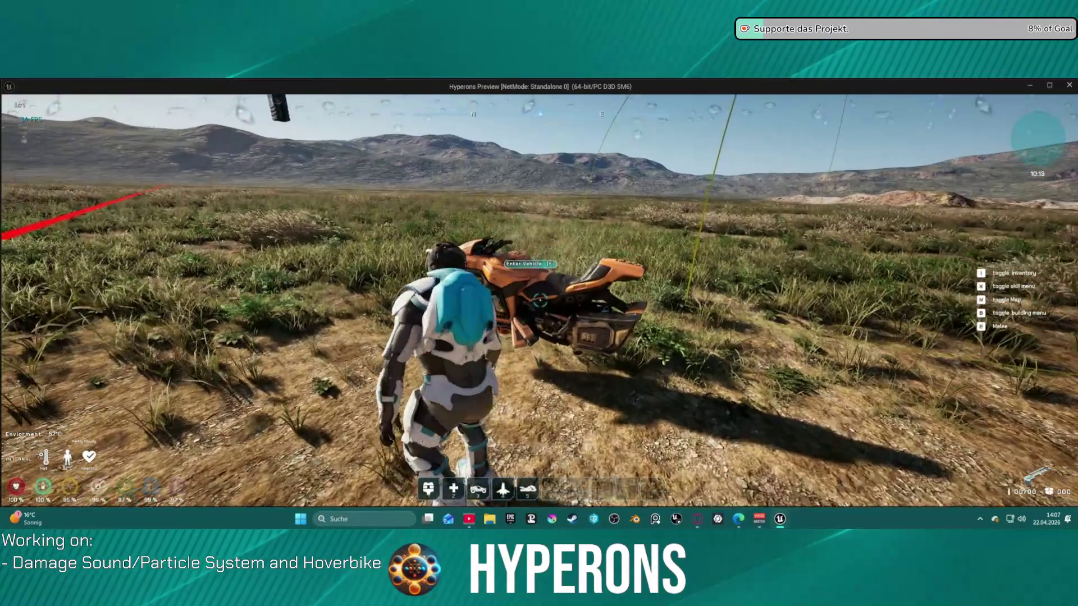
scroll(539, 304, down, 3)
key(f)
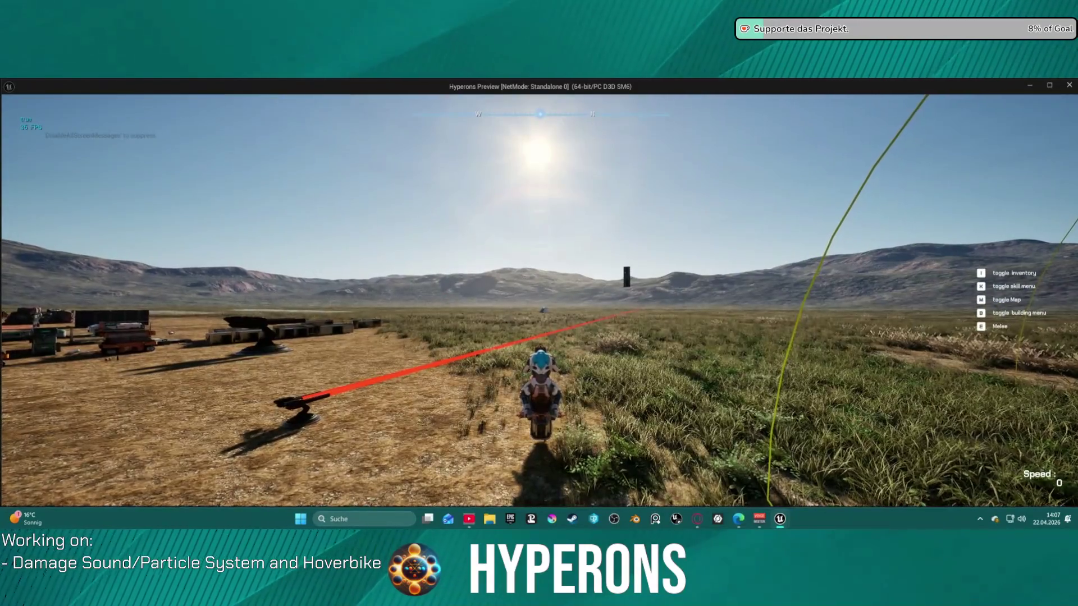
key(f)
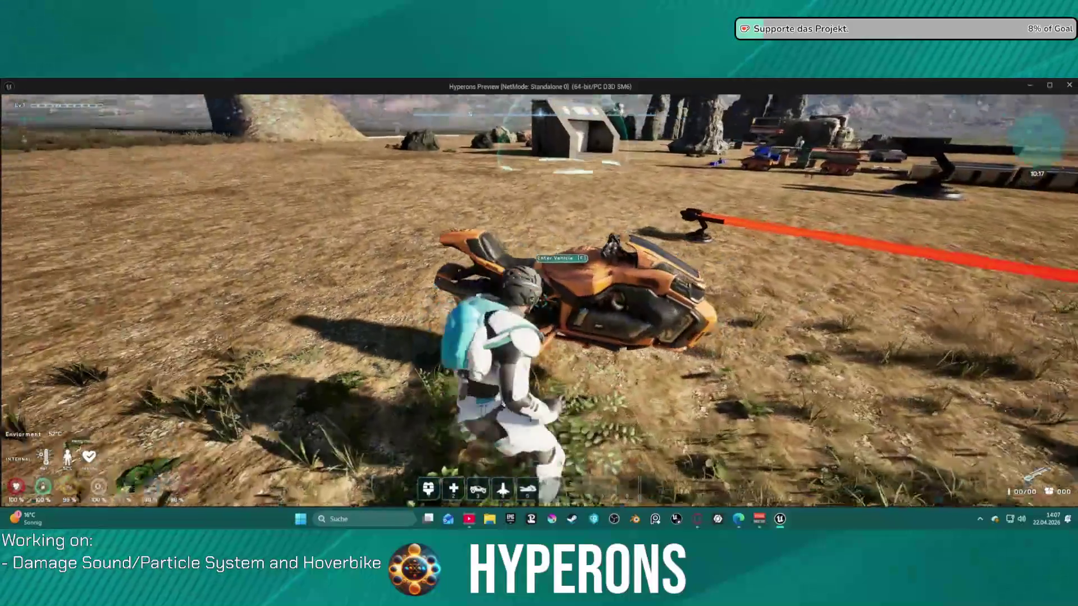
- Remount and dismount the hoverbike once more, then stop the Play-in-Editor session
scroll(539, 303, down, 5)
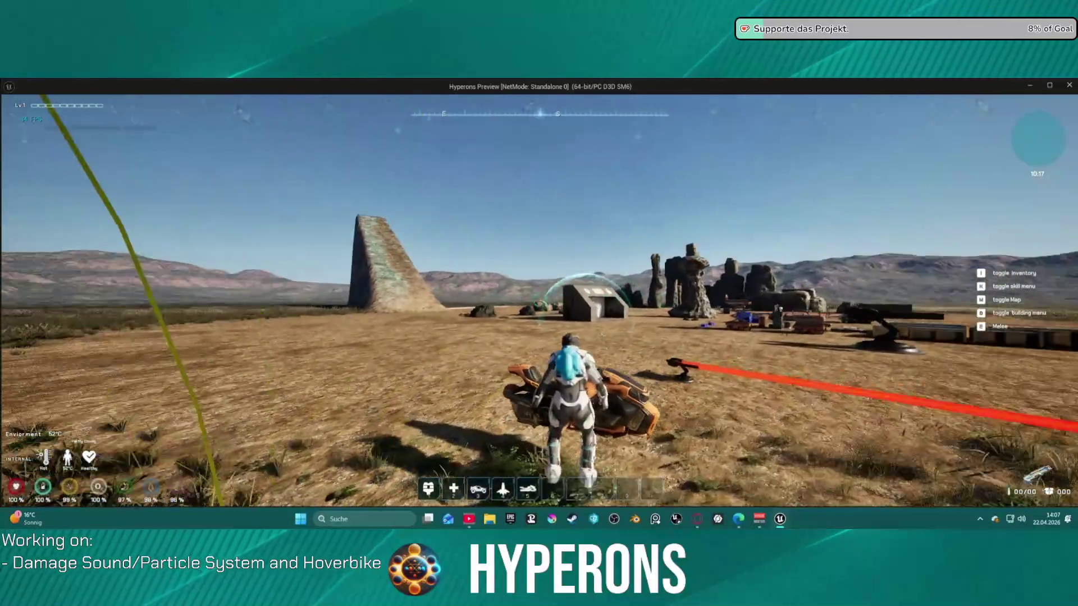
key(f)
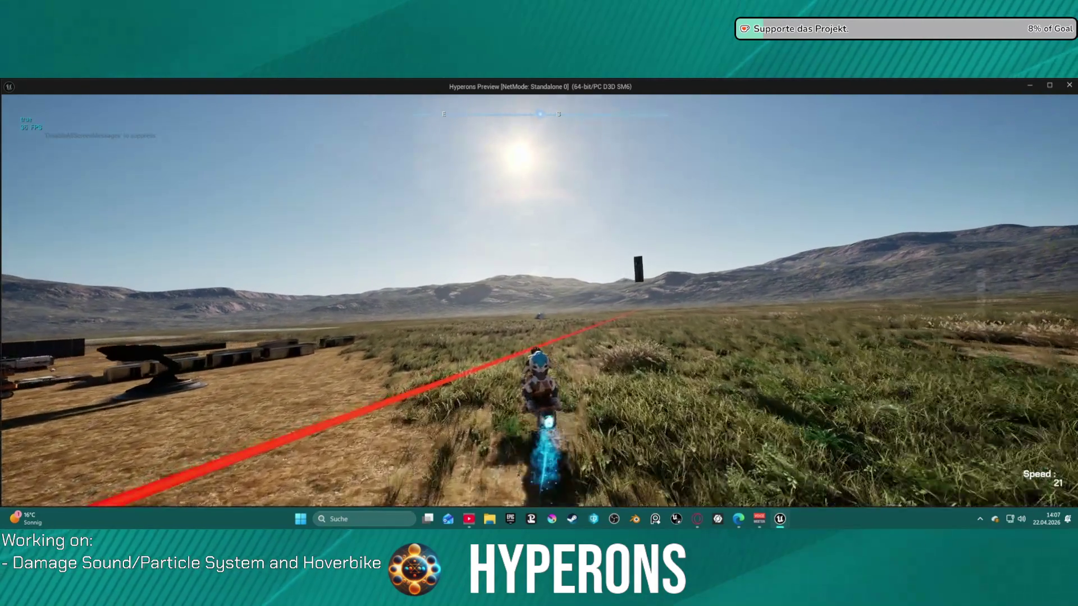
key(f)
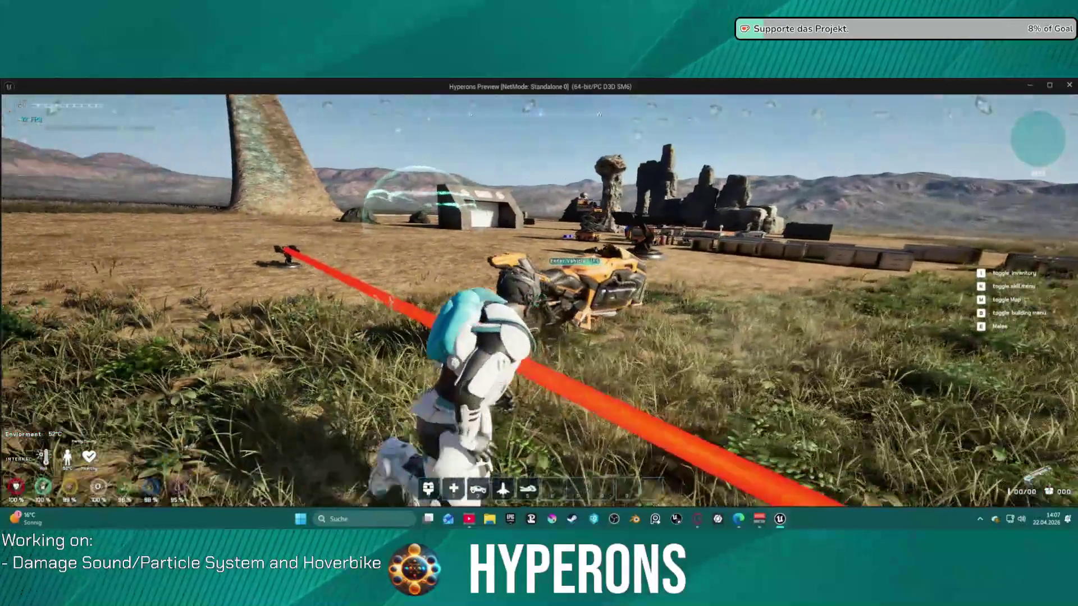
key(f)
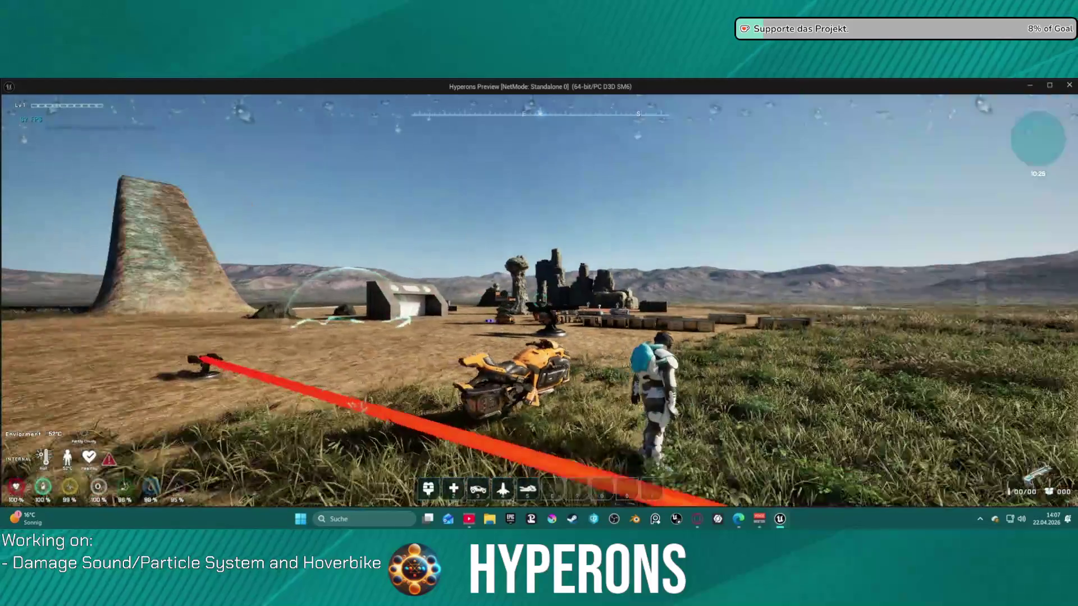
key(Escape)
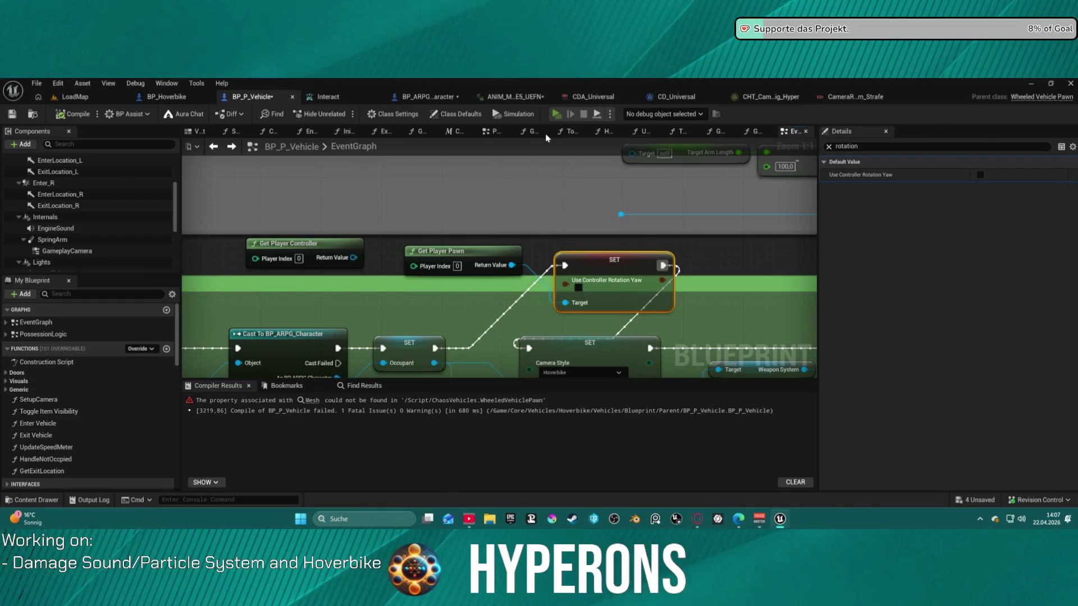
click(557, 114)
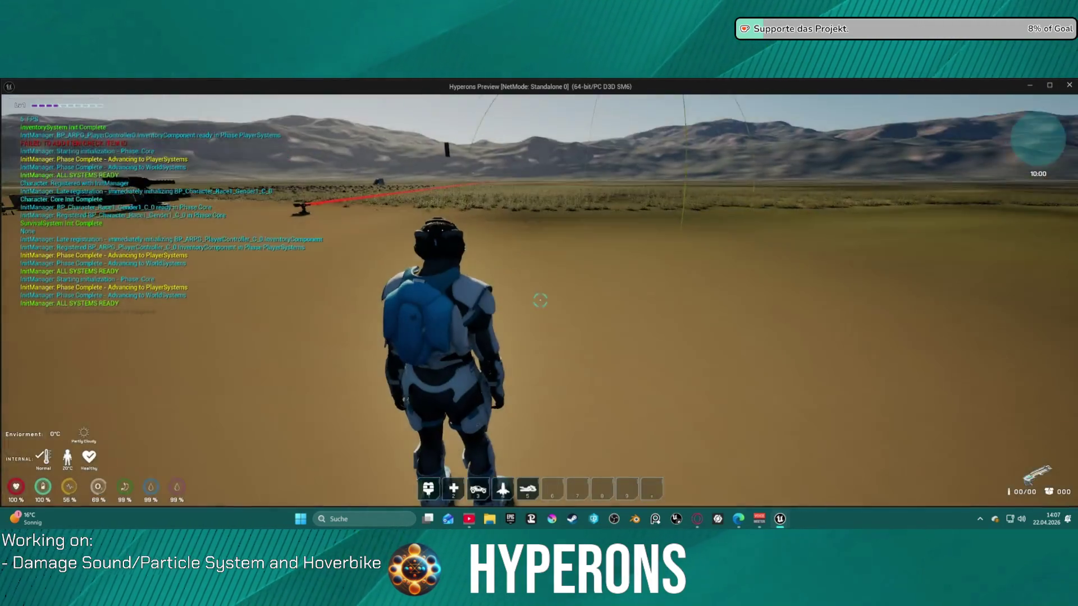
key(5)
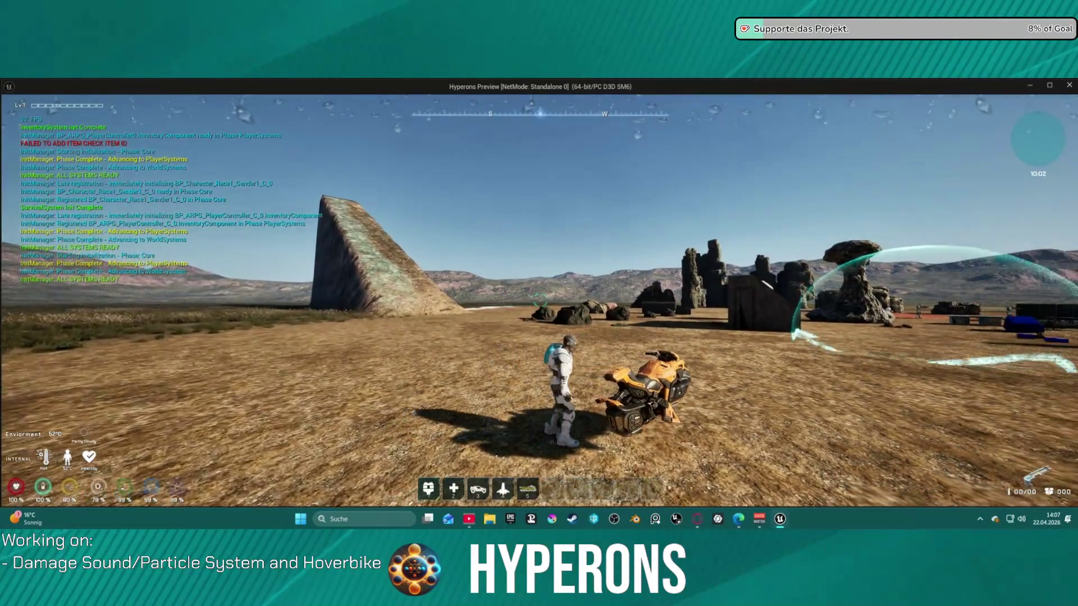
key(e)
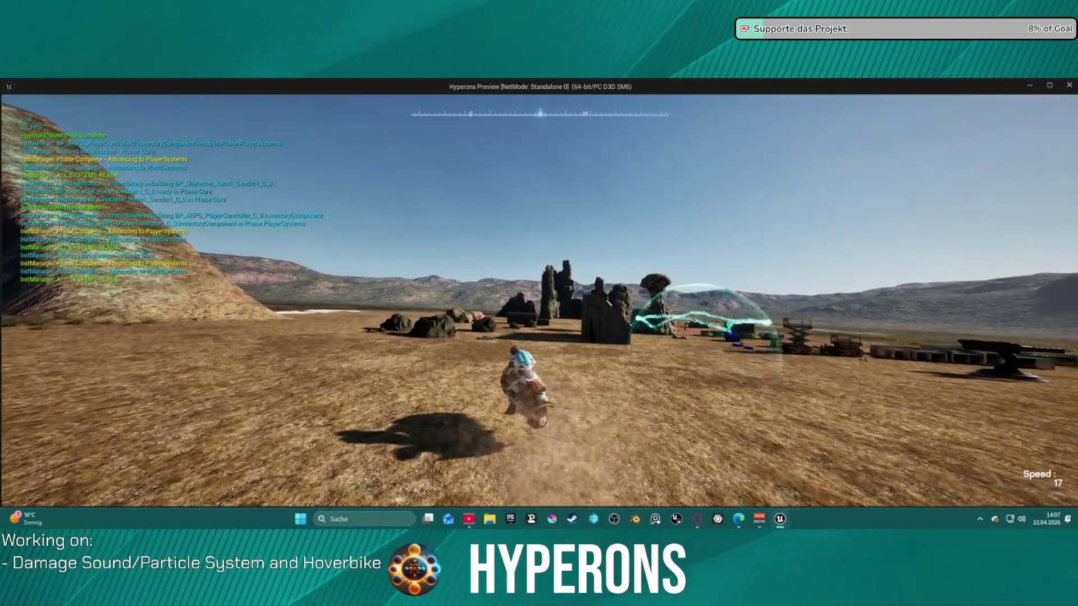
key(w)
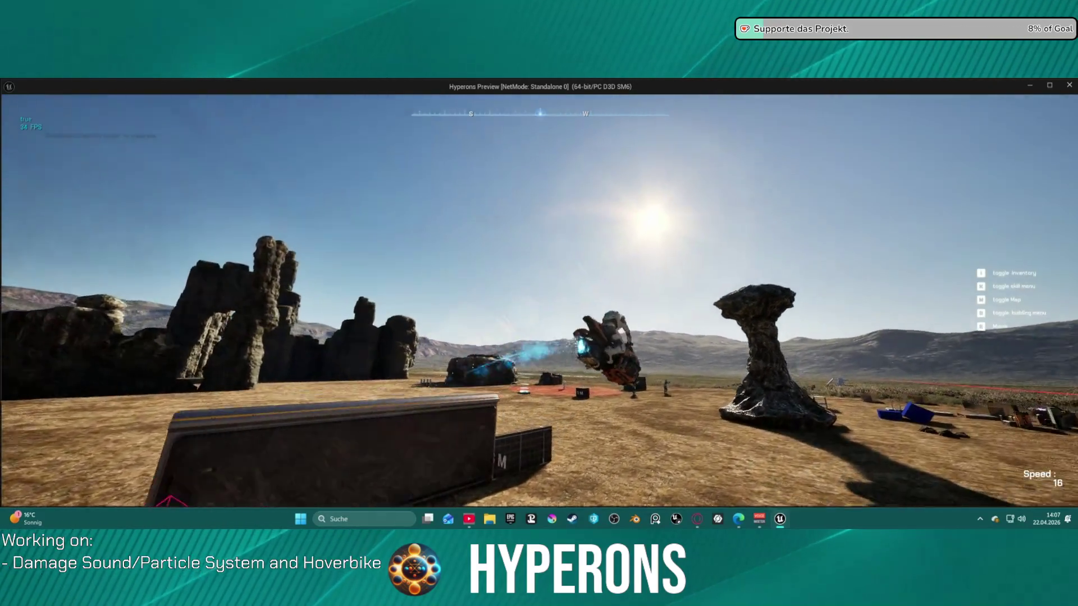
key(f)
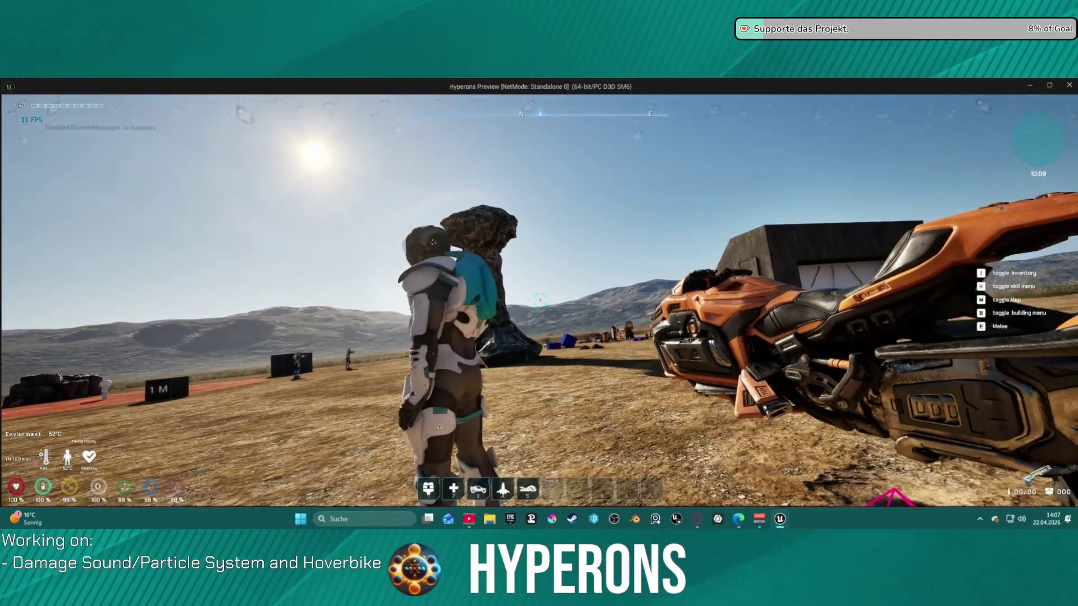
key(Escape)
- Locate the Branch and Exit Vehicle section of the EventGraph and open the Exit Vehicle function graph
scroll(457, 187, down, 7)
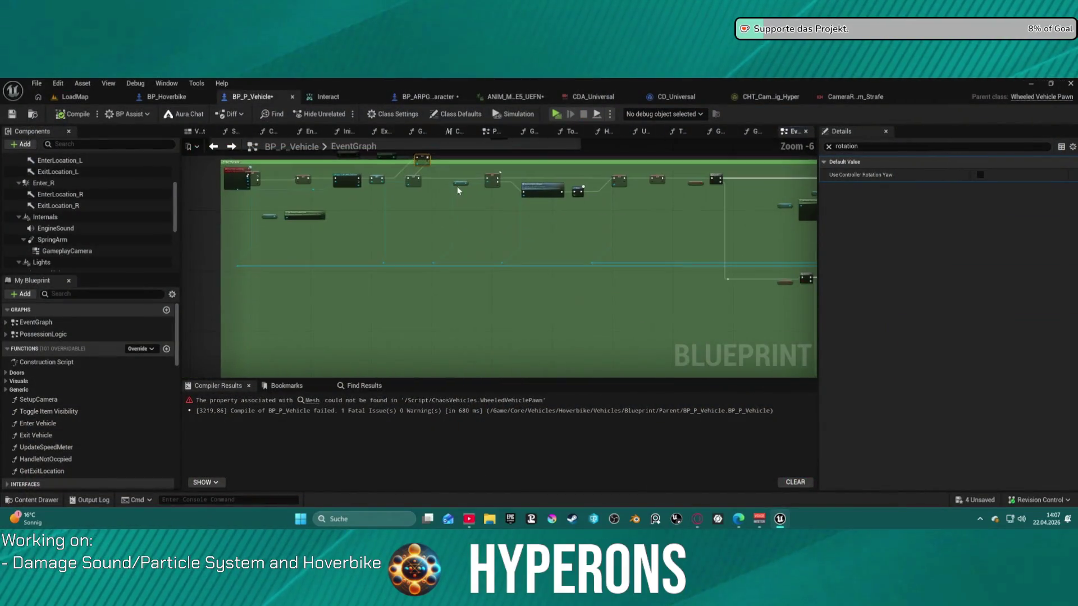
scroll(482, 221, down, 2)
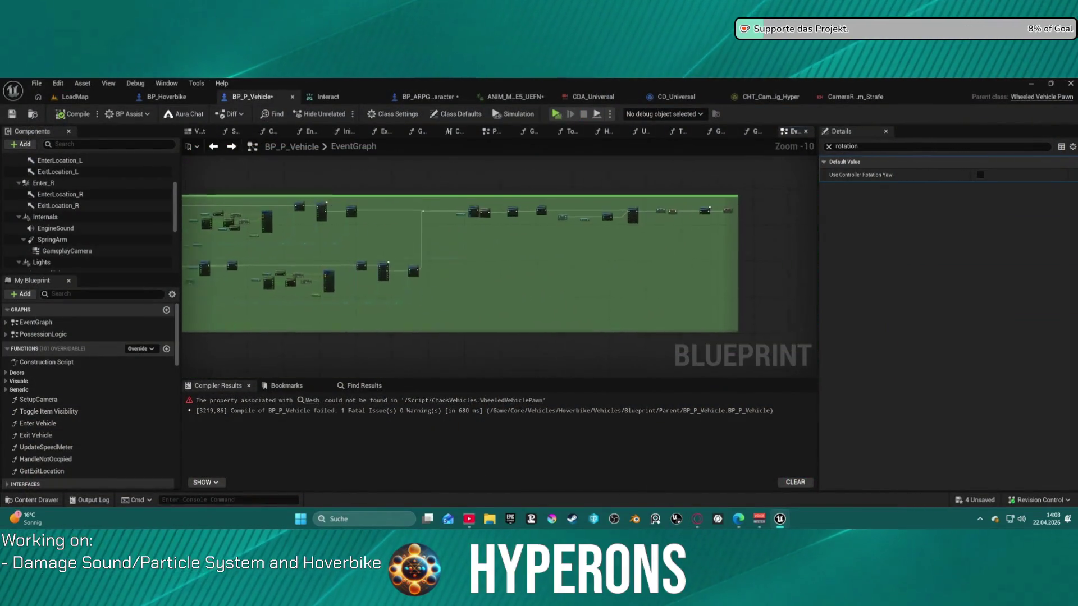
scroll(509, 197, up, 12)
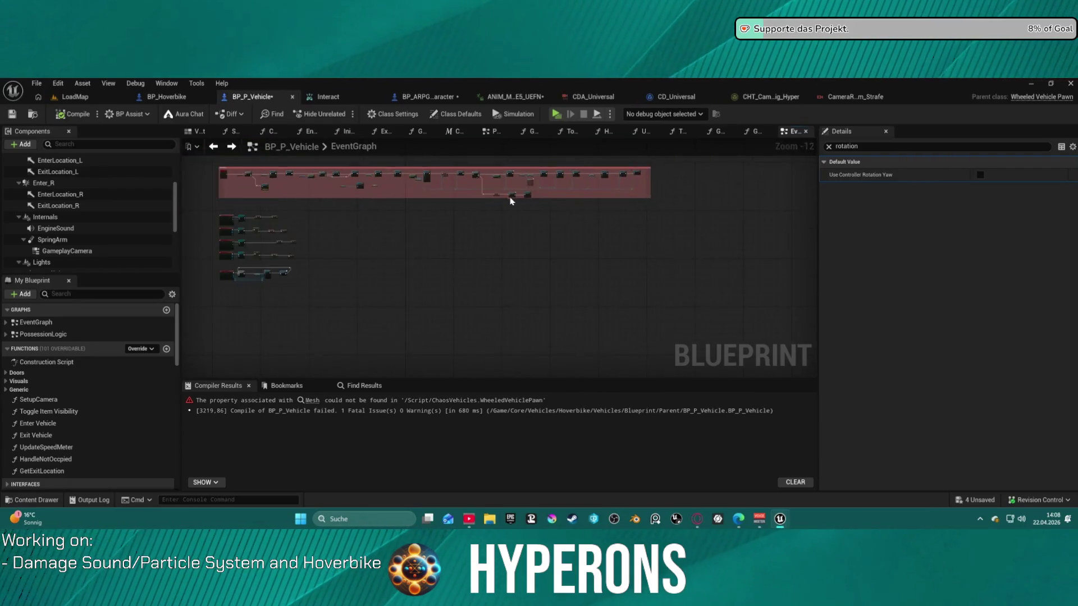
click(658, 203)
scroll(553, 263, down, 4)
mouse_move(449, 292)
mouse_down()
mouse_move(344, 337)
mouse_move(233, 334)
mouse_move(357, 311)
mouse_move(420, 261)
mouse_move(562, 252)
mouse_up()
scroll(545, 251, up, 2)
mouse_move(435, 246)
mouse_down()
mouse_move(562, 233)
mouse_move(626, 213)
mouse_move(506, 224)
mouse_up()
mouse_move(808, 242)
mouse_down()
mouse_move(685, 238)
mouse_move(538, 205)
mouse_move(334, 218)
mouse_move(197, 212)
mouse_move(601, 207)
mouse_move(361, 217)
mouse_move(401, 218)
mouse_move(604, 198)
mouse_up()
double_click(311, 227)
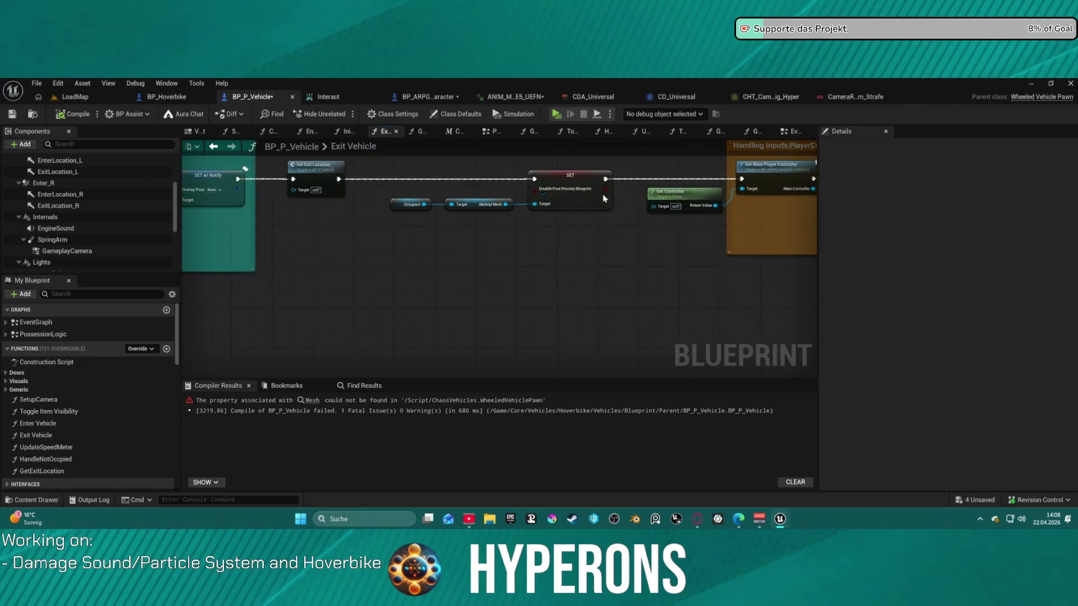
- Disconnect Set Actor Rotation from Detach From Actor and move it past Get Exit Location
drag(281, 208, 505, 211)
scroll(478, 210, up, 1)
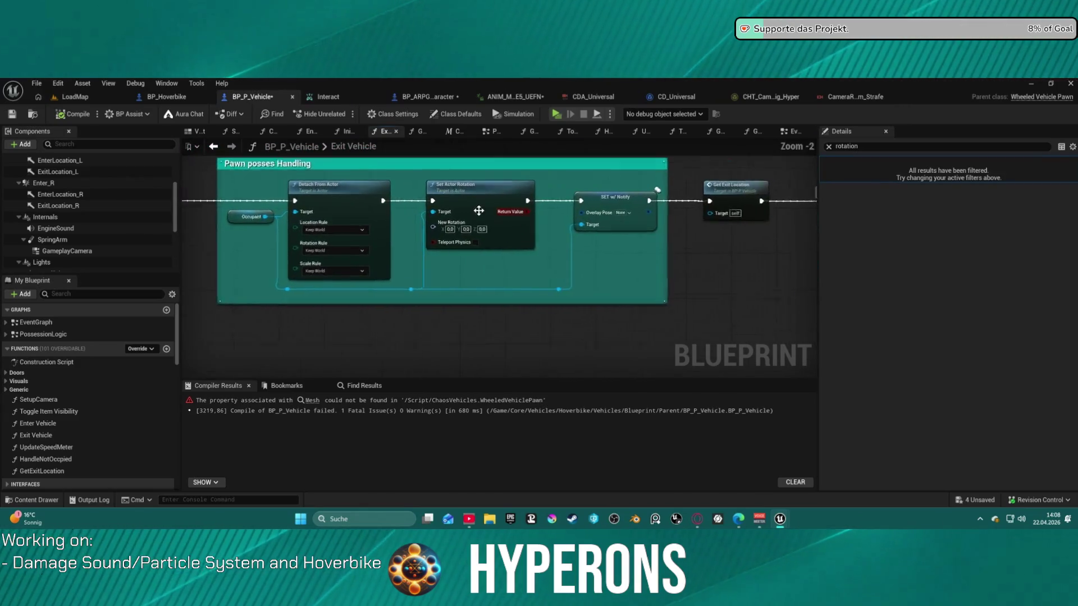
scroll(478, 211, up, 2)
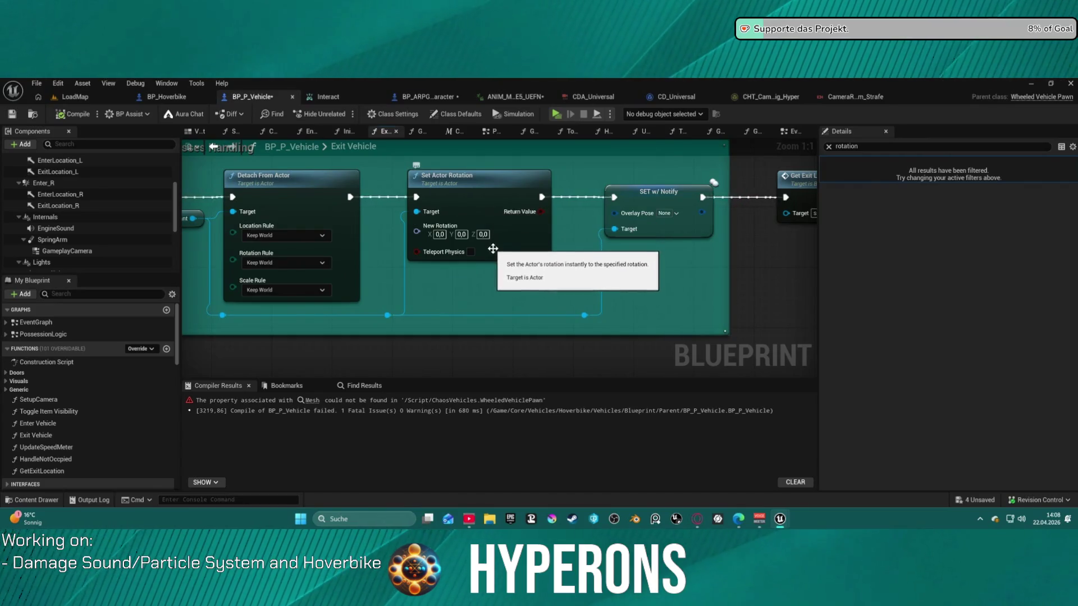
scroll(493, 249, down, 3)
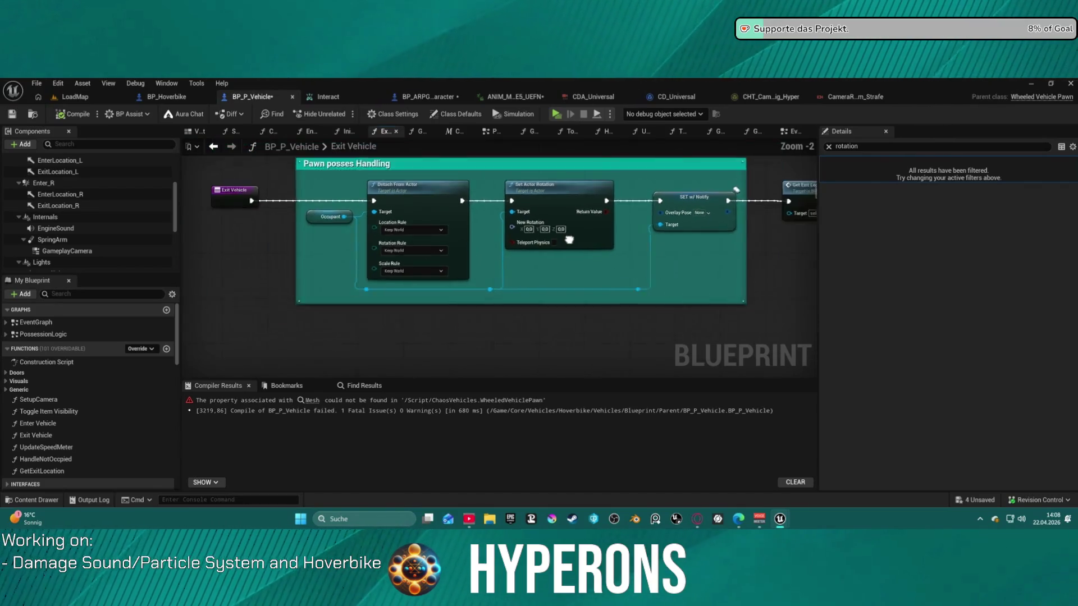
drag(471, 238, 458, 239)
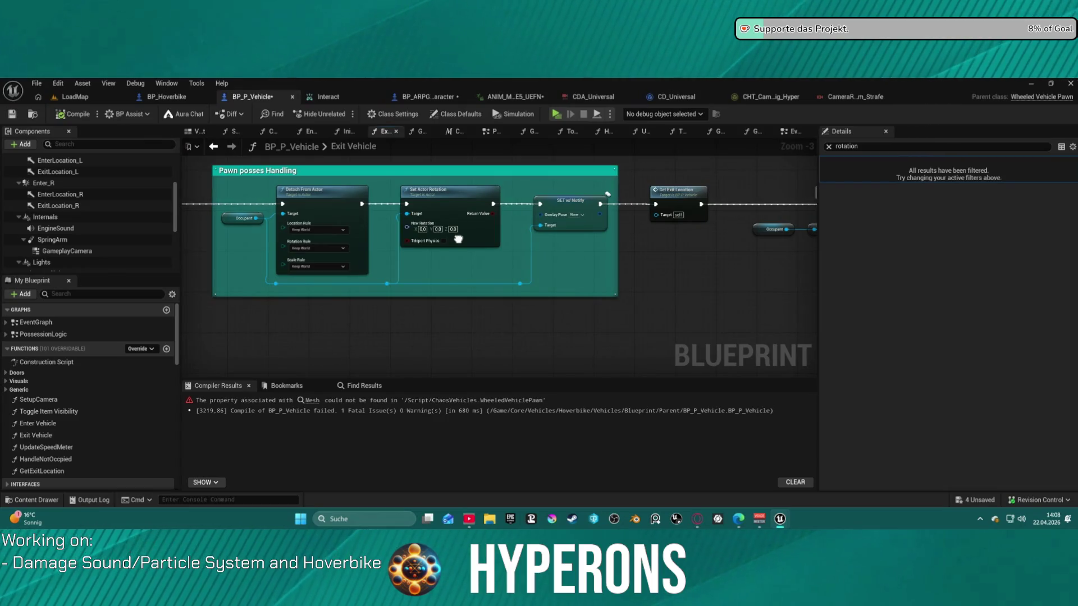
alt+click(384, 206)
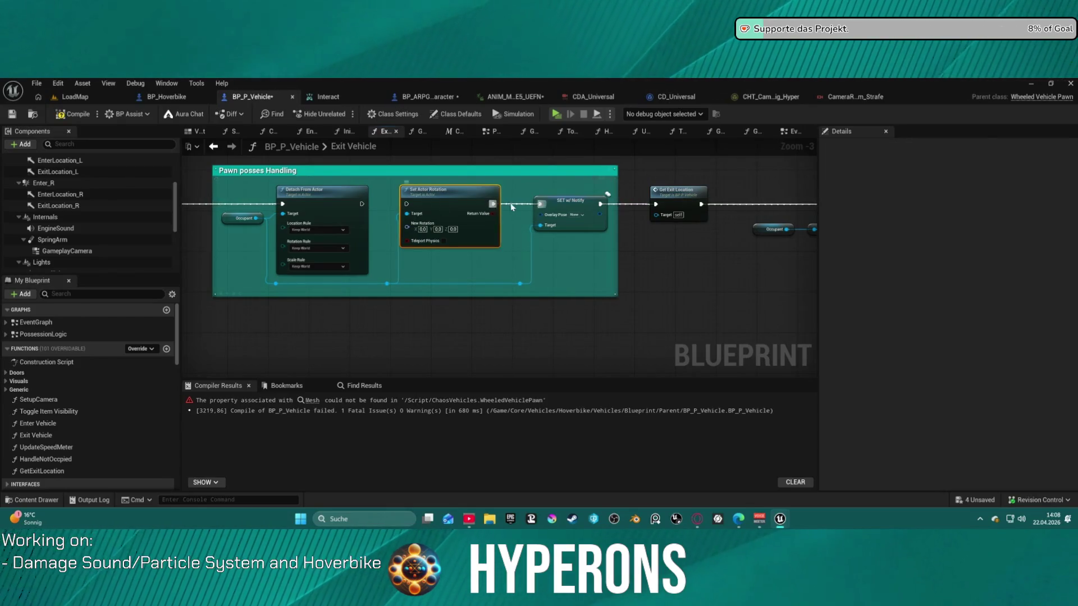
drag(449, 194, 765, 191)
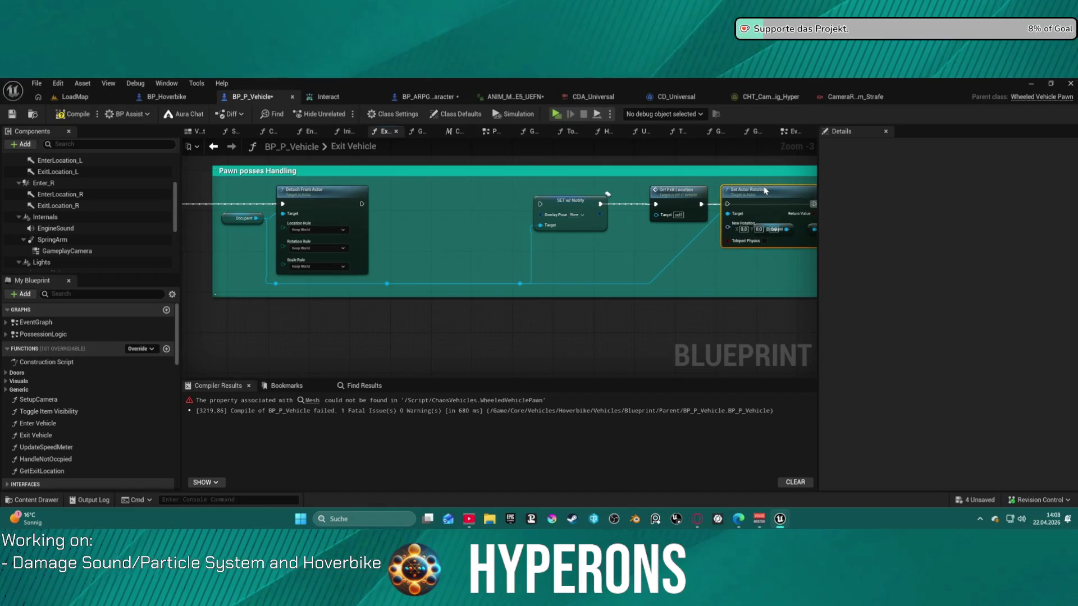
- Wire Detach From Actor into SET w/ Notify and chain Set Actor Rotation between Get Exit Location and SET
click(554, 200)
drag(540, 204, 426, 205)
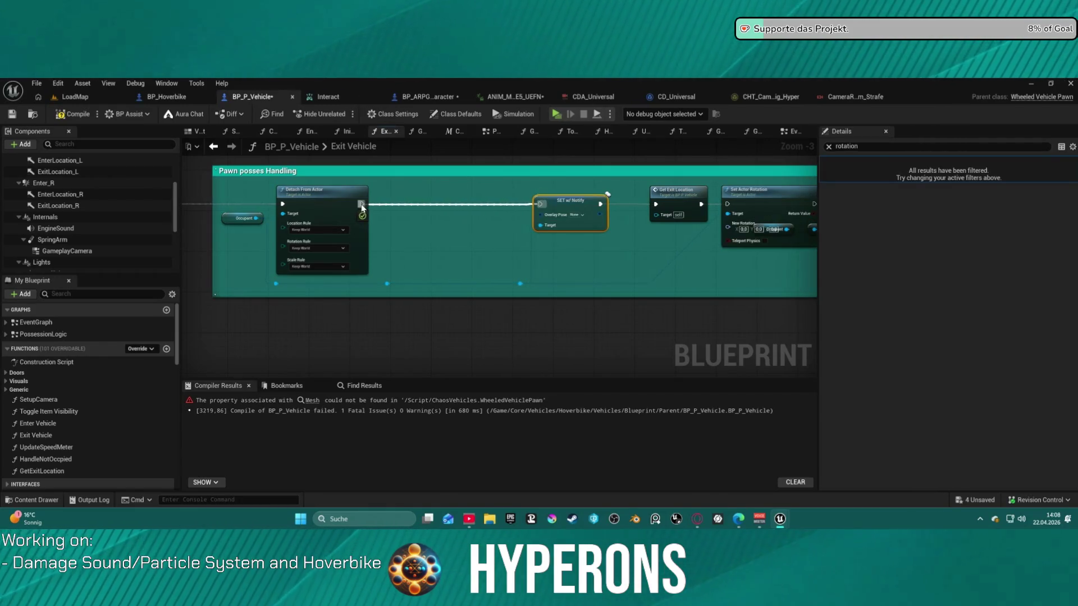
drag(361, 206, 361, 204)
drag(676, 206, 452, 206)
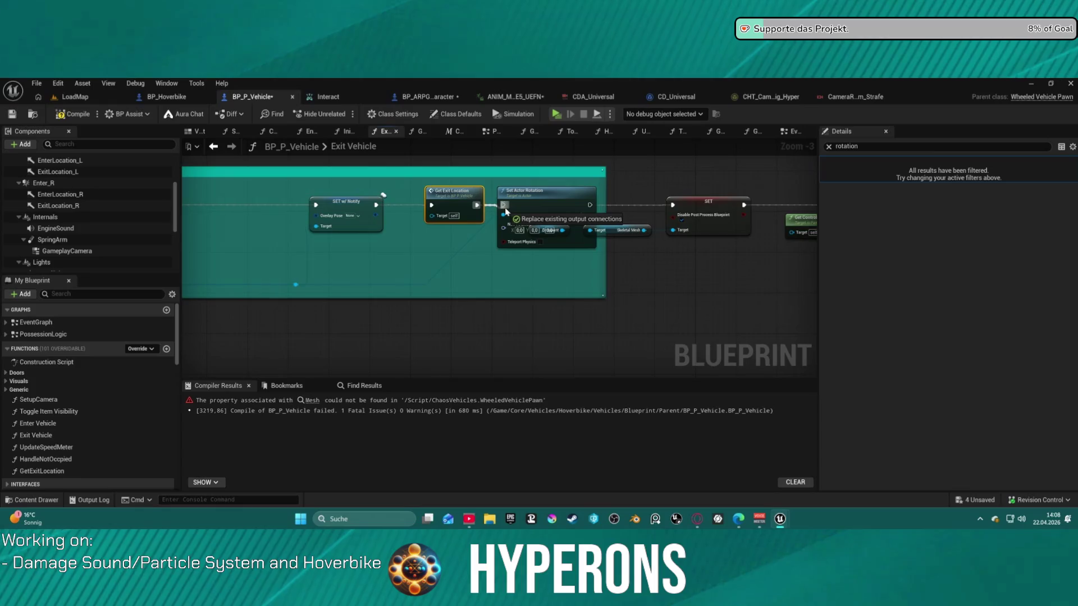
drag(590, 205, 673, 205)
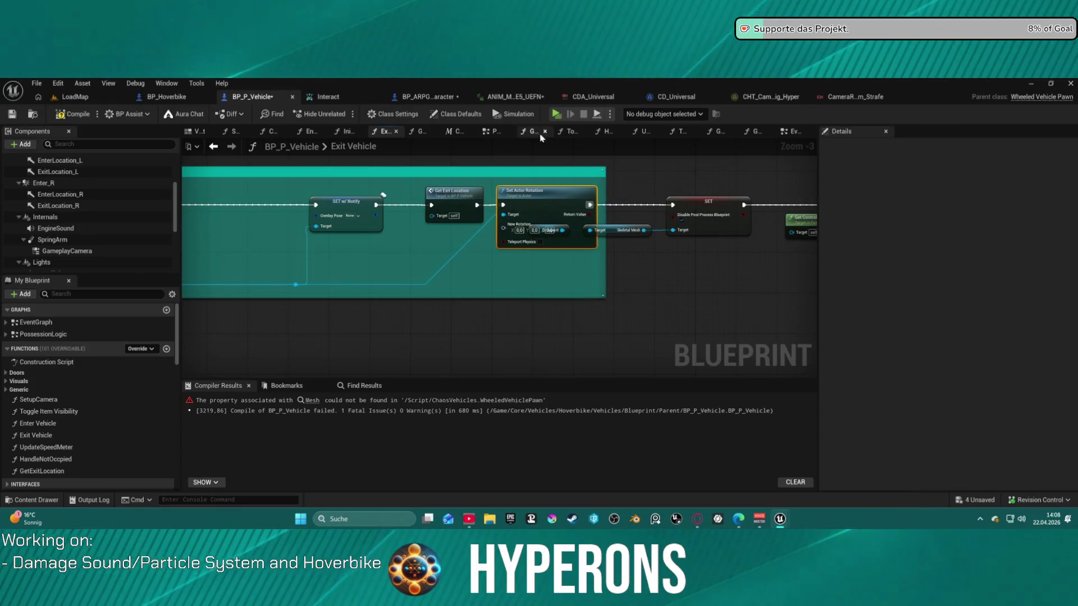
drag(674, 326, 214, 318)
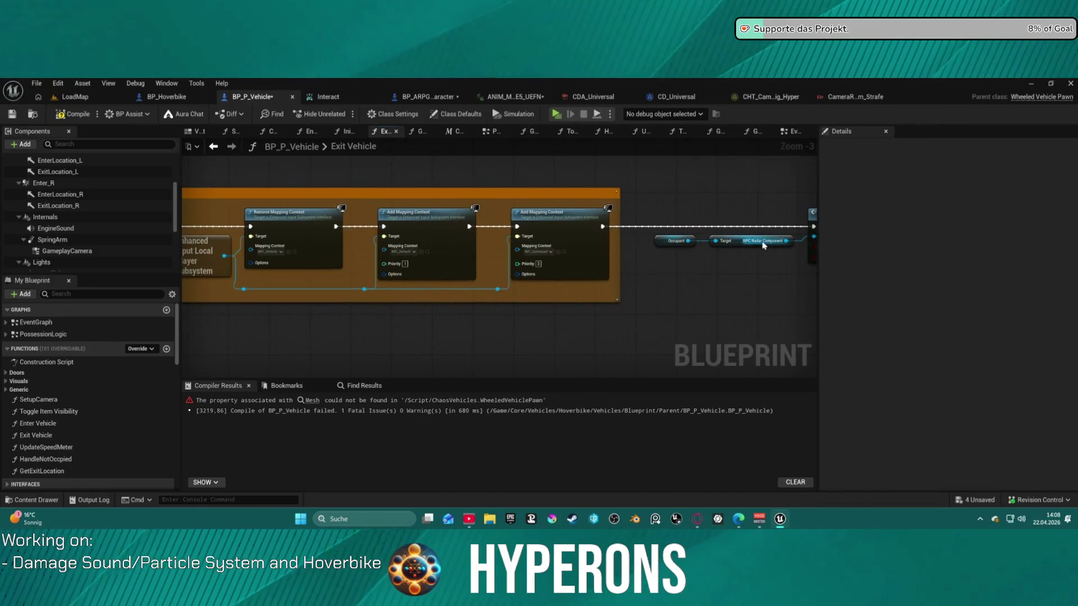
drag(763, 245, 182, 232)
drag(521, 202, 449, 201)
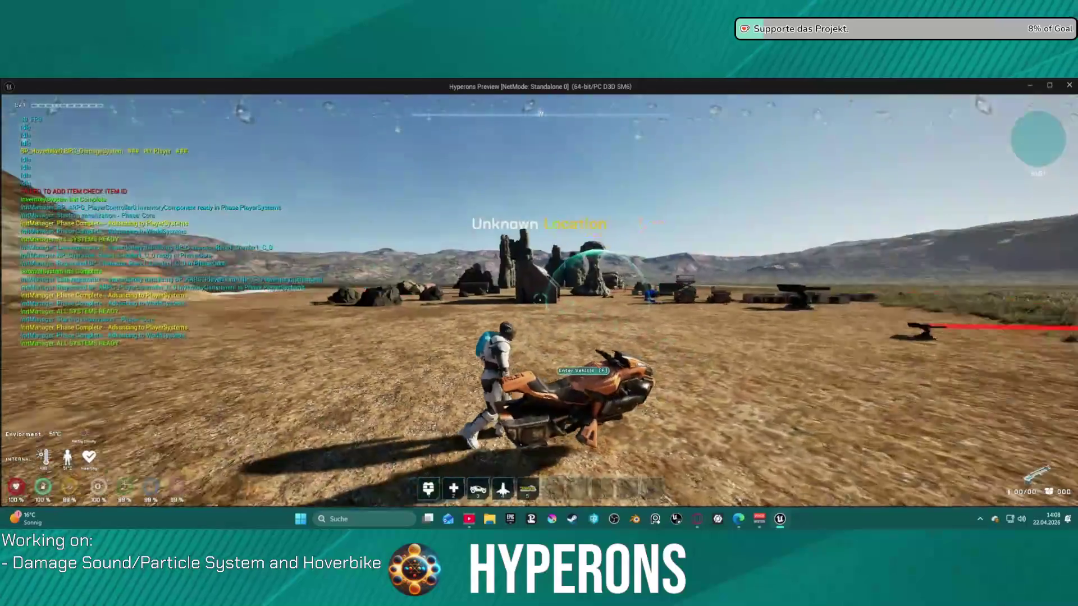
- Mount the hoverbike with E, ride briefly, dismount and run back to it
key(e)
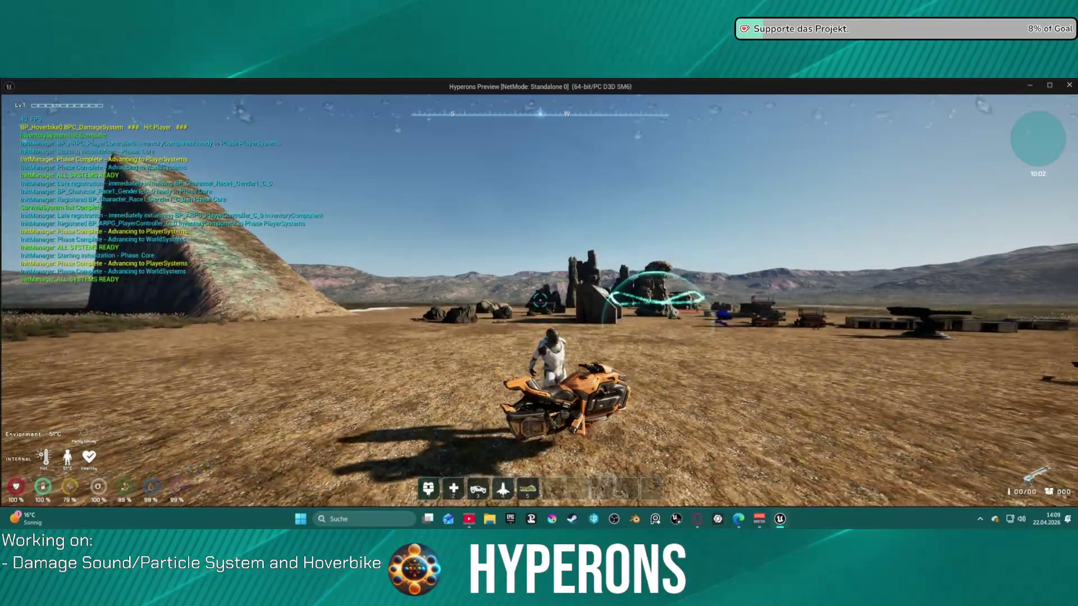
key(w)
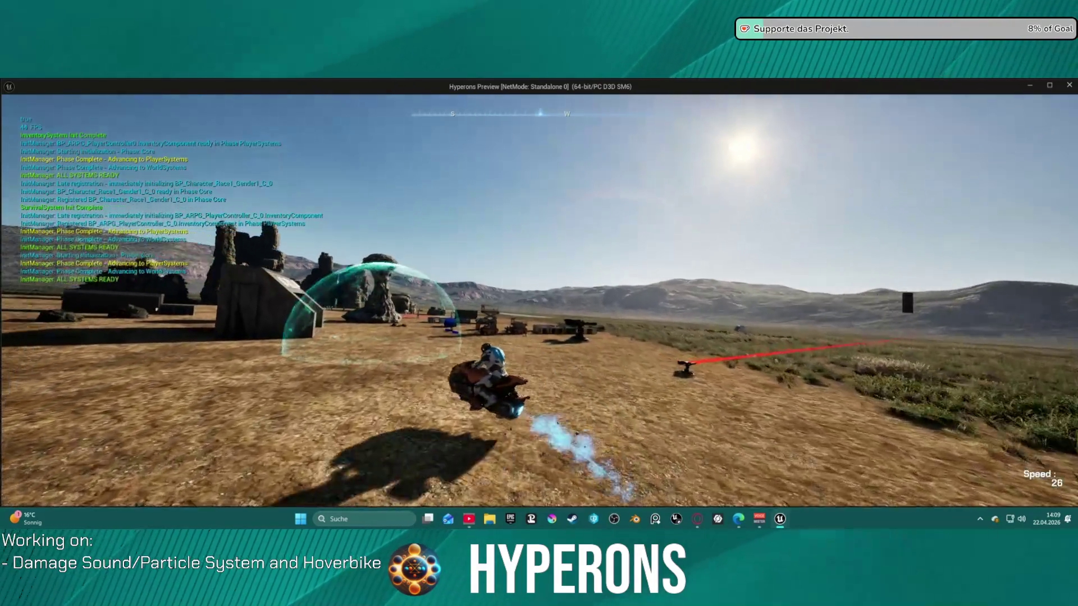
key(e)
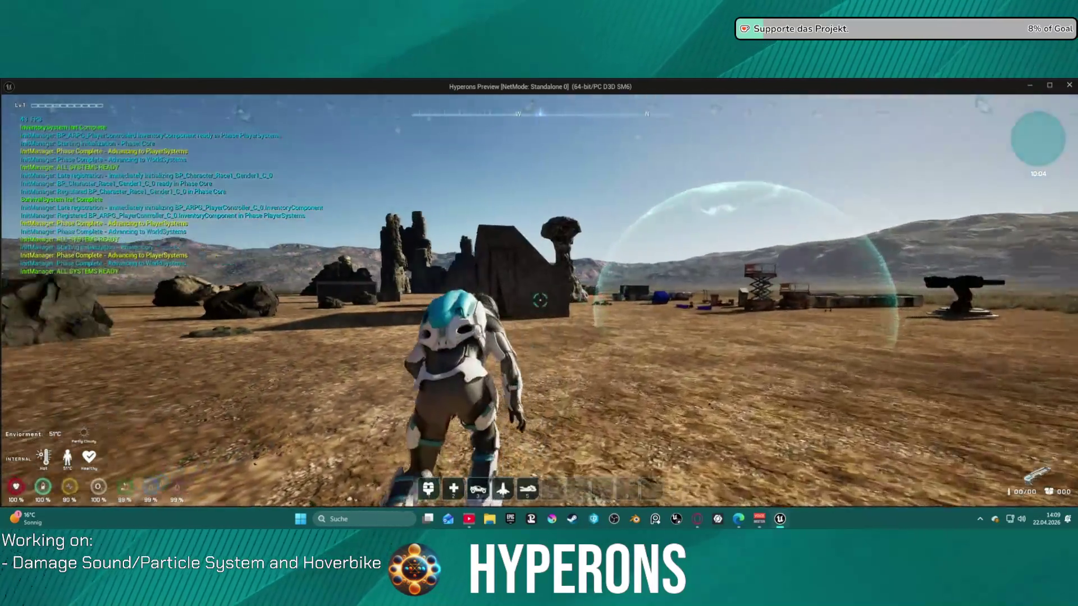
key(w)
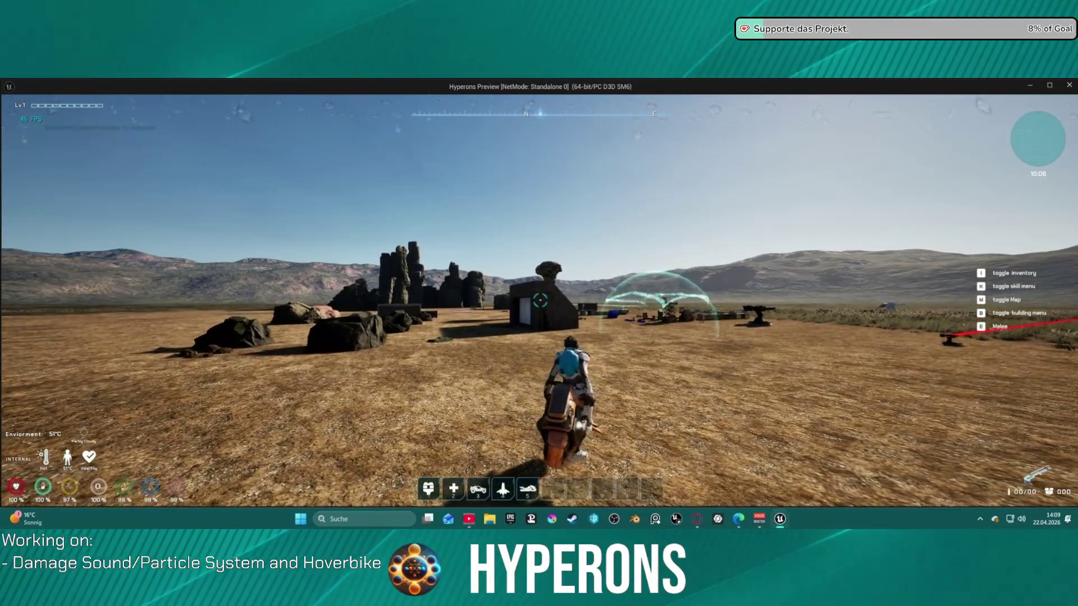
- Remount the hoverbike and drive it across the desert, turning left, toward the ramp
key(e)
key(e)
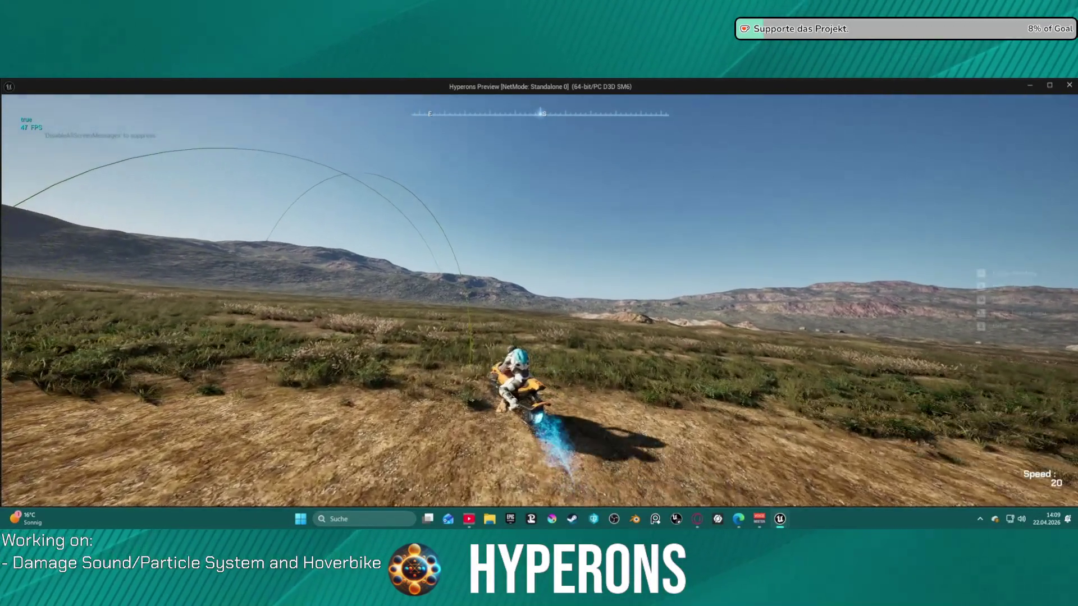
key(w)
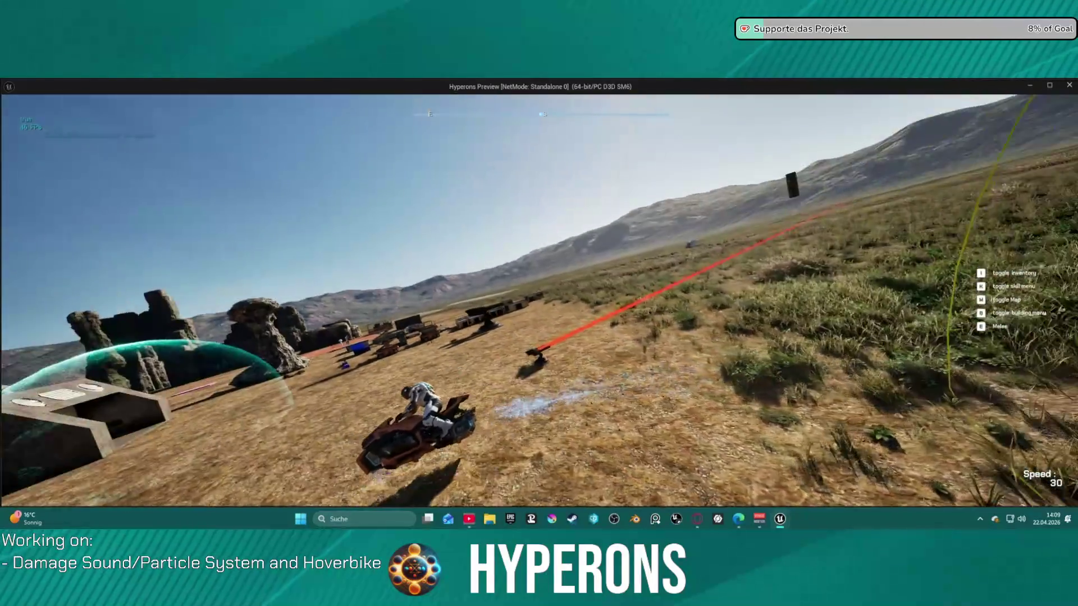
key(a)
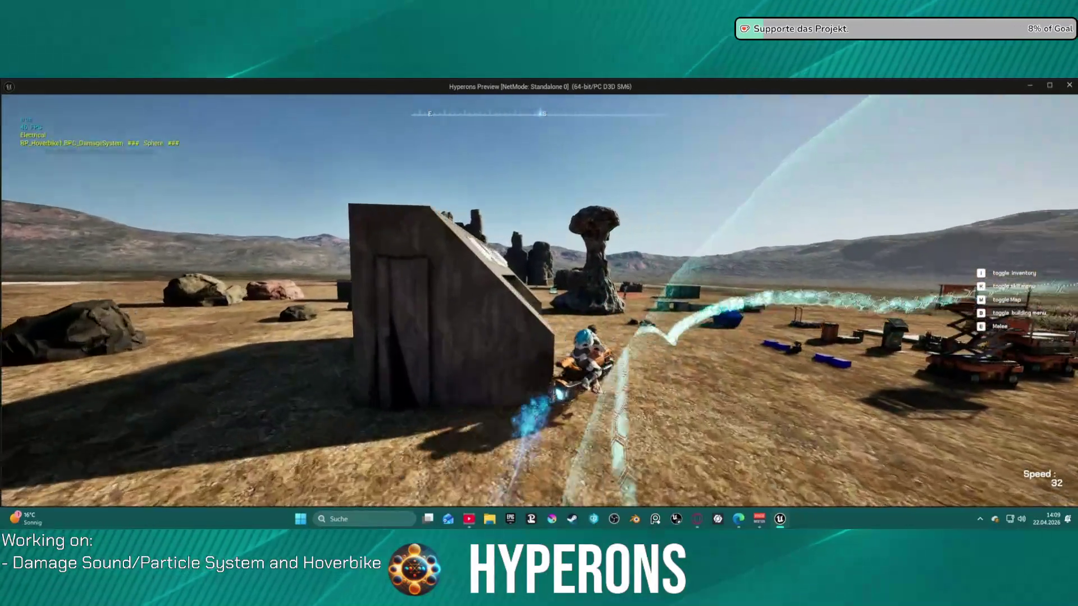
key(a)
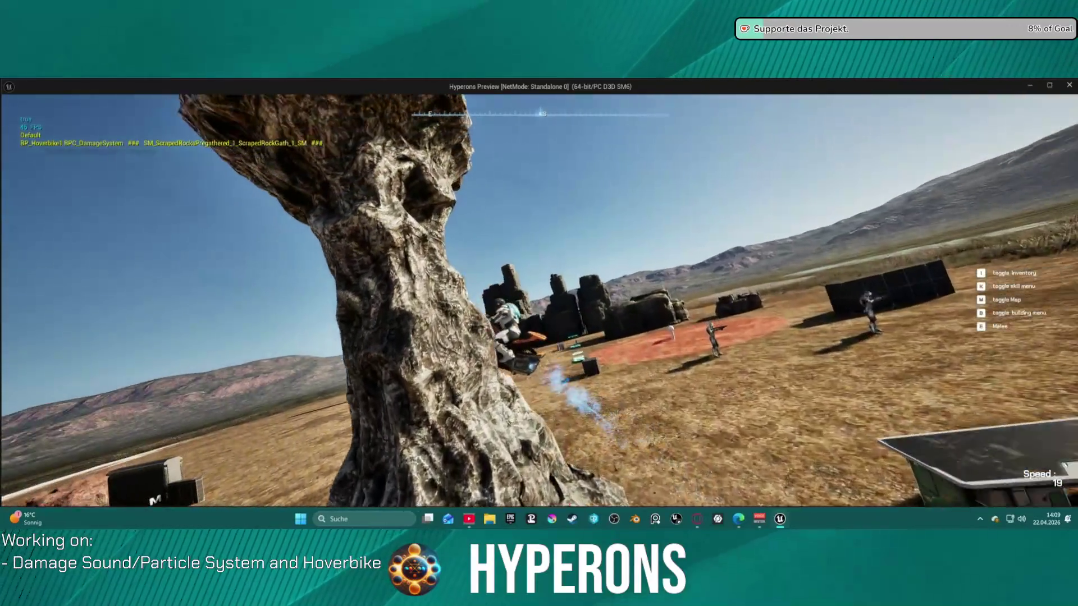
key(w)
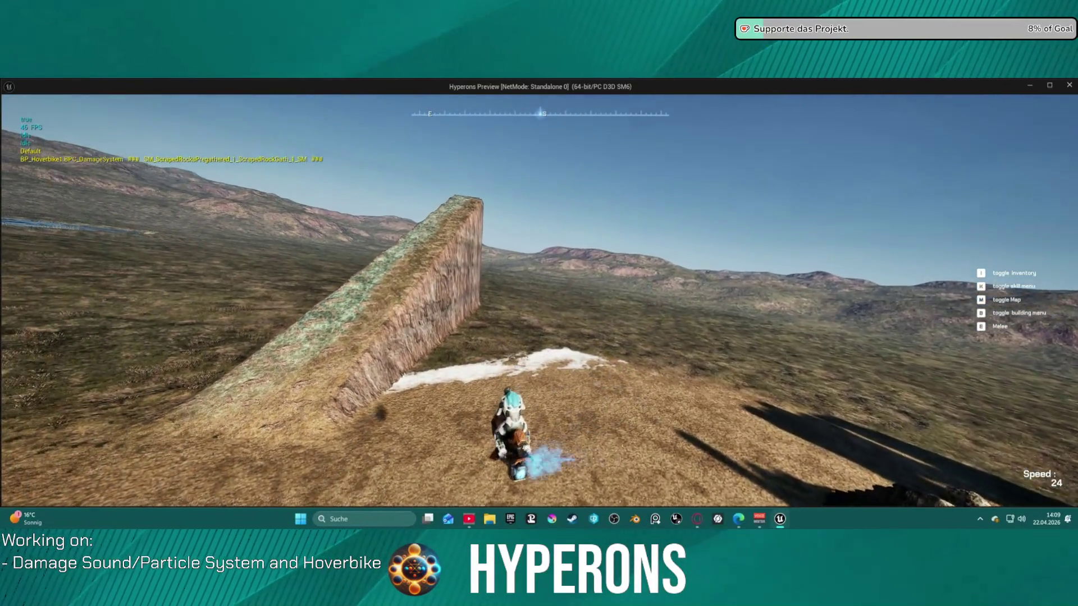
key(alt+Tab)
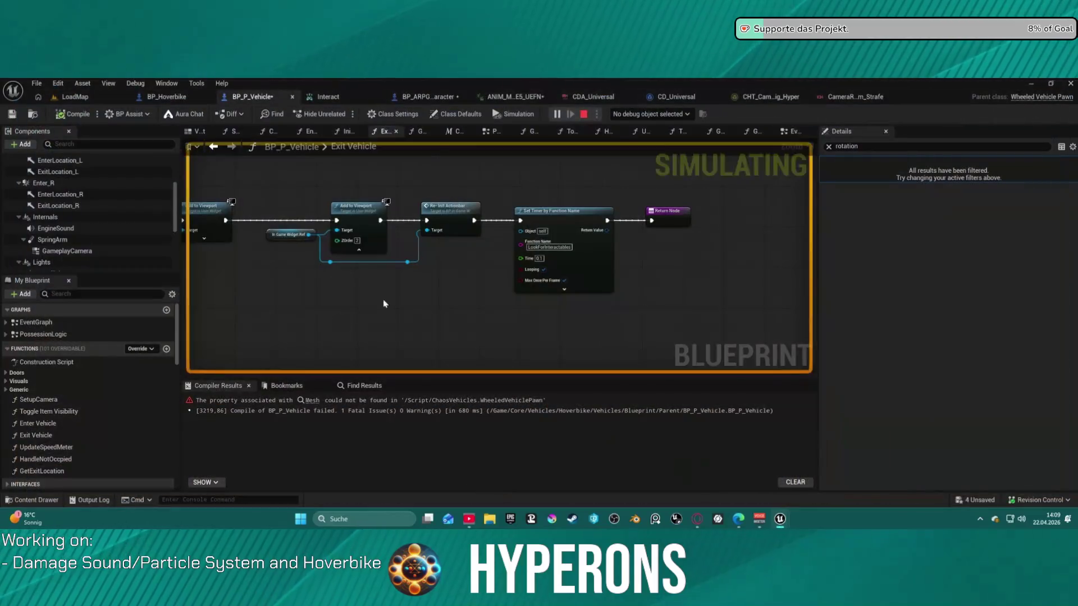
key(Escape)
drag(310, 284, 645, 272)
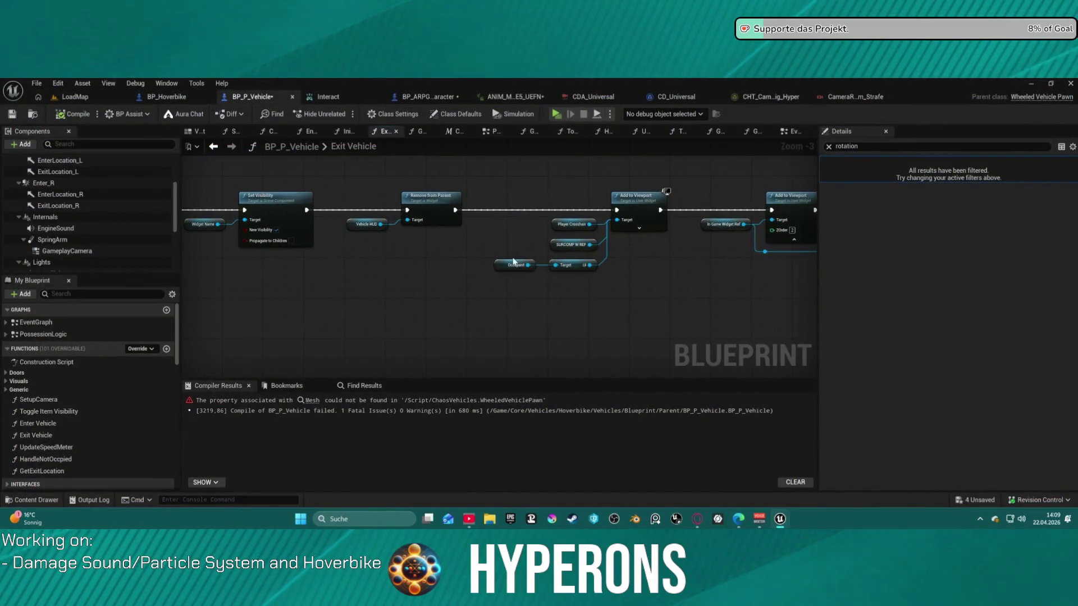
drag(564, 249, 816, 254)
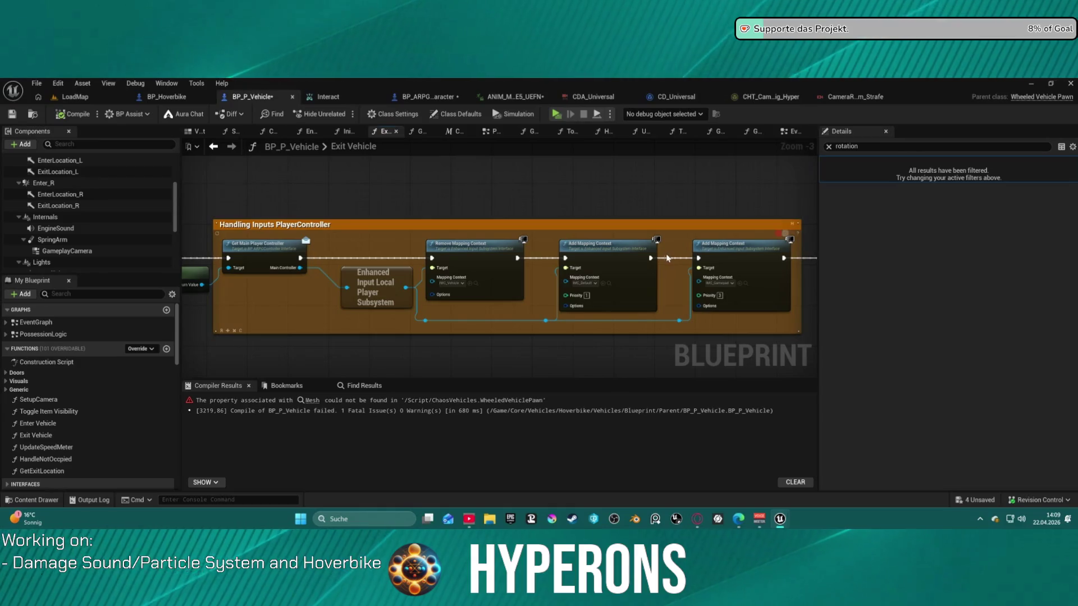
drag(554, 257, 769, 256)
drag(337, 252, 582, 252)
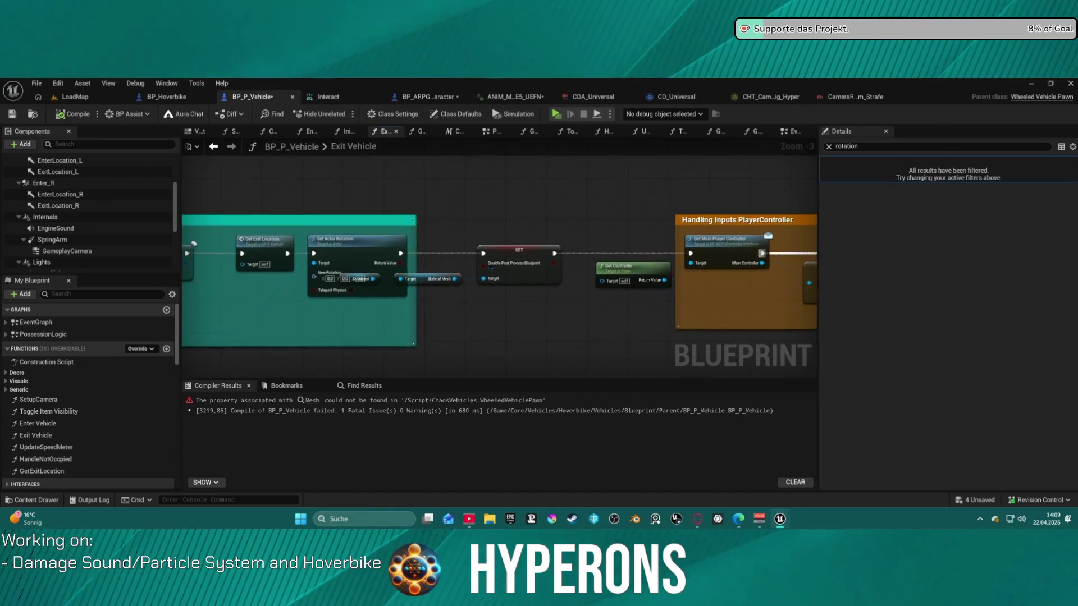
drag(194, 244, 435, 232)
drag(543, 248, 532, 248)
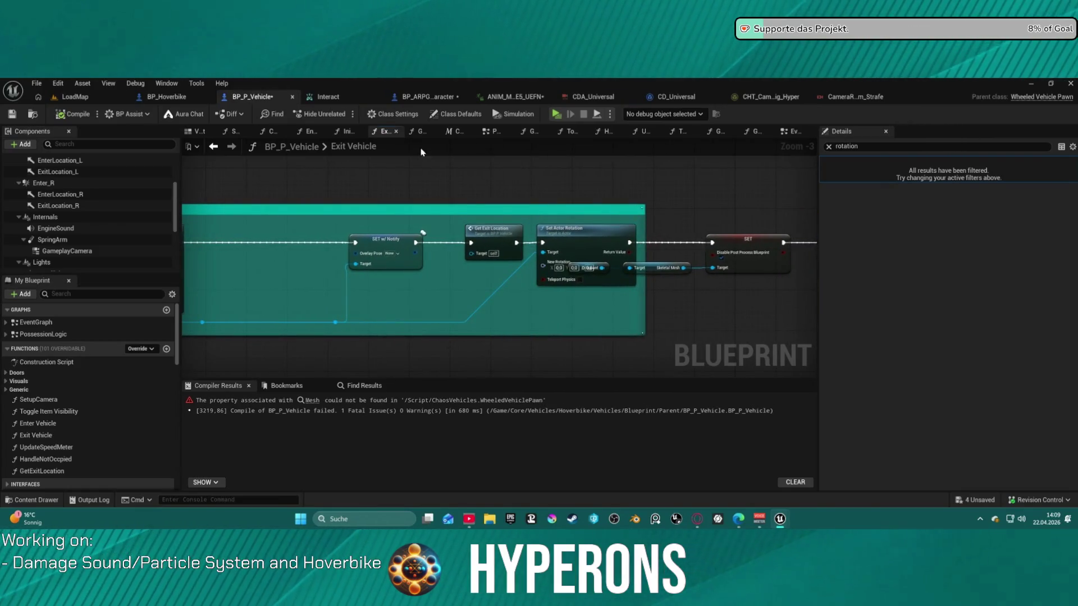
click(800, 133)
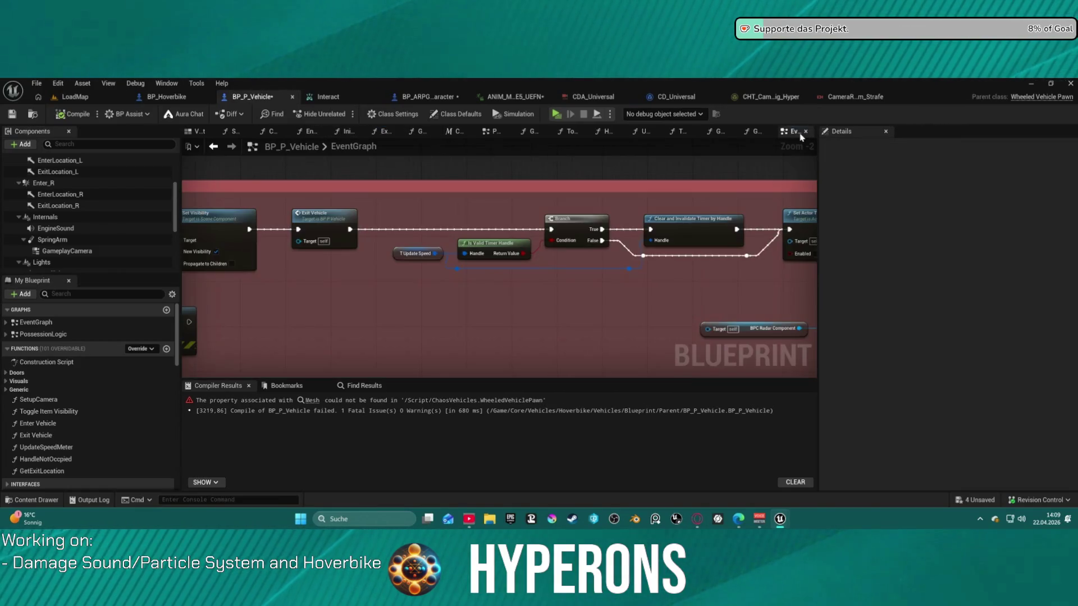
scroll(621, 208, down, 3)
scroll(637, 260, up, 3)
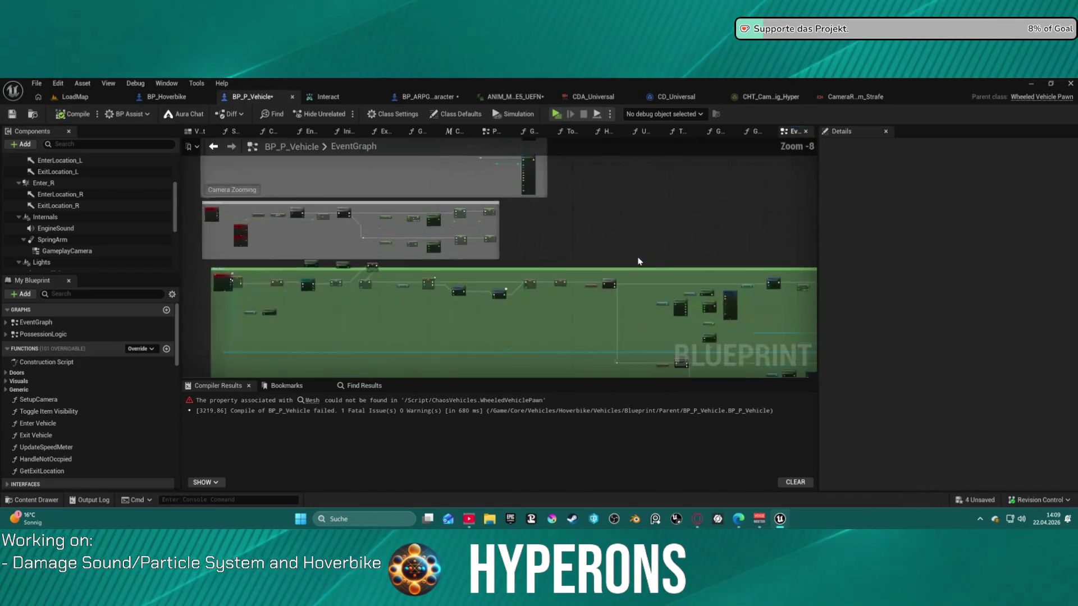
scroll(523, 312, up, 1)
drag(337, 241, 802, 330)
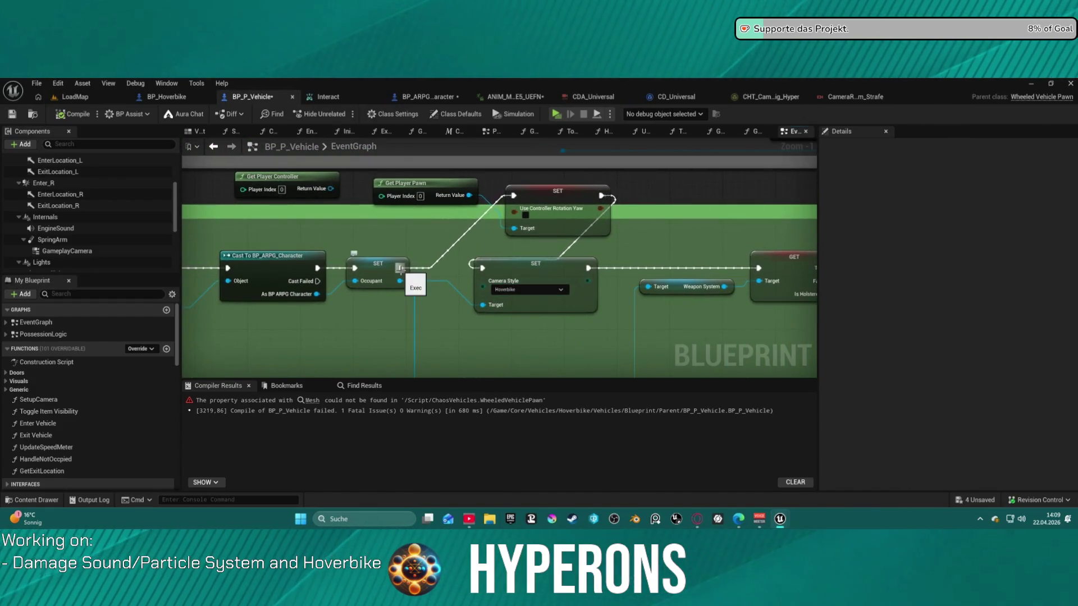
mouse_move(483, 244)
mouse_down()
mouse_move(457, 252)
mouse_move(348, 230)
mouse_up()
scroll(348, 230, down, 5)
drag(469, 206, 473, 263)
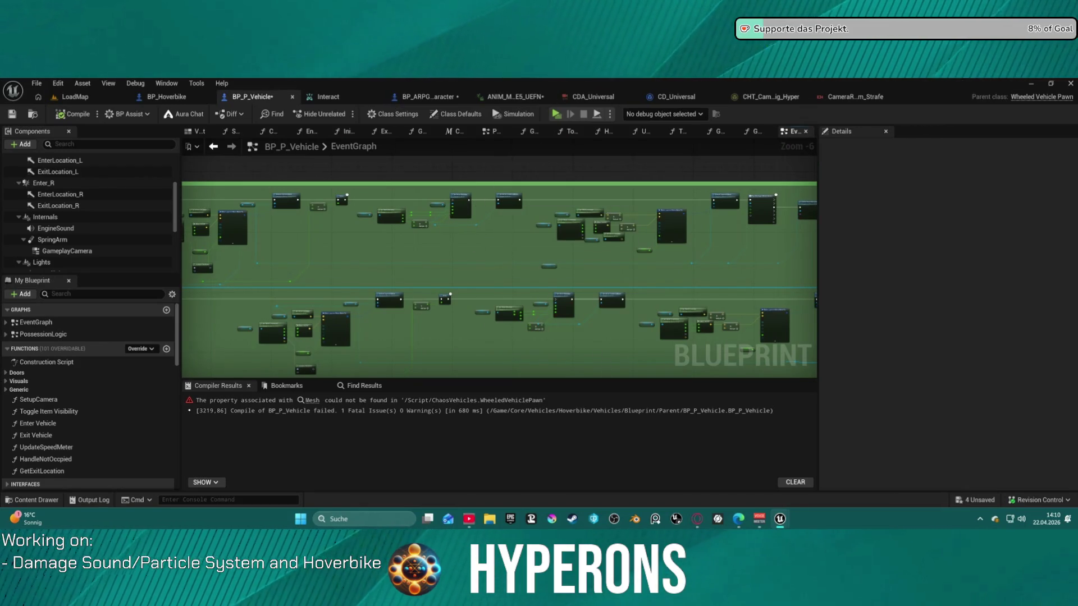
- Route Get World Rotation's Z (Yaw) through the Add node into Set Actor Rotation's New Rotation Z (Yaw)
scroll(516, 256, up, 4)
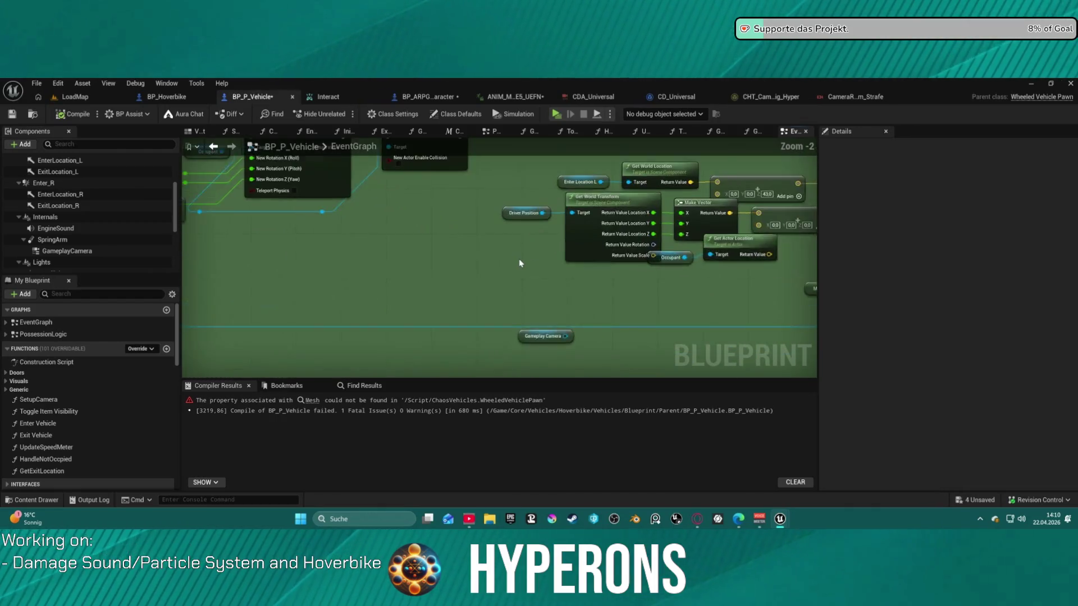
drag(359, 279, 518, 283)
drag(206, 242, 413, 232)
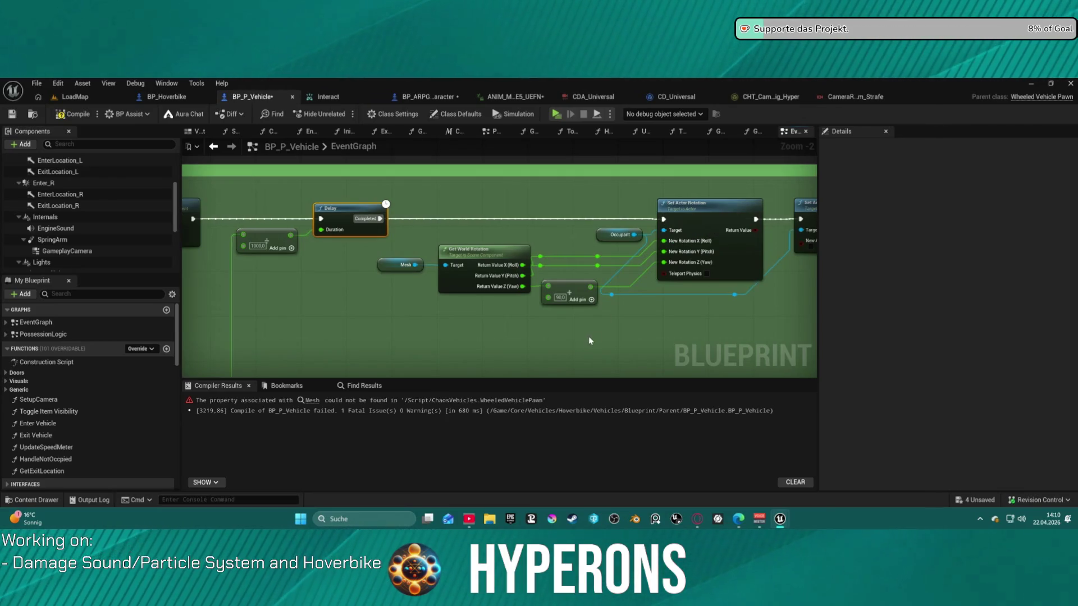
click(521, 290)
mouse_move(591, 287)
mouse_down()
mouse_move(666, 265)
mouse_move(544, 168)
mouse_move(567, 192)
mouse_move(592, 267)
mouse_move(595, 196)
mouse_move(458, 227)
mouse_move(532, 207)
mouse_up()
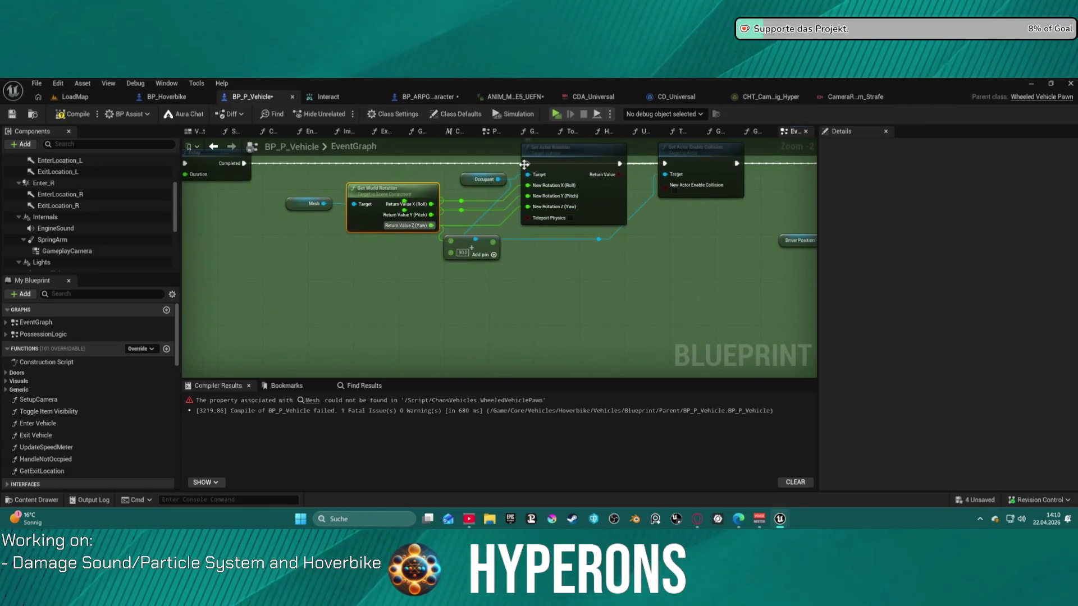
click(531, 167)
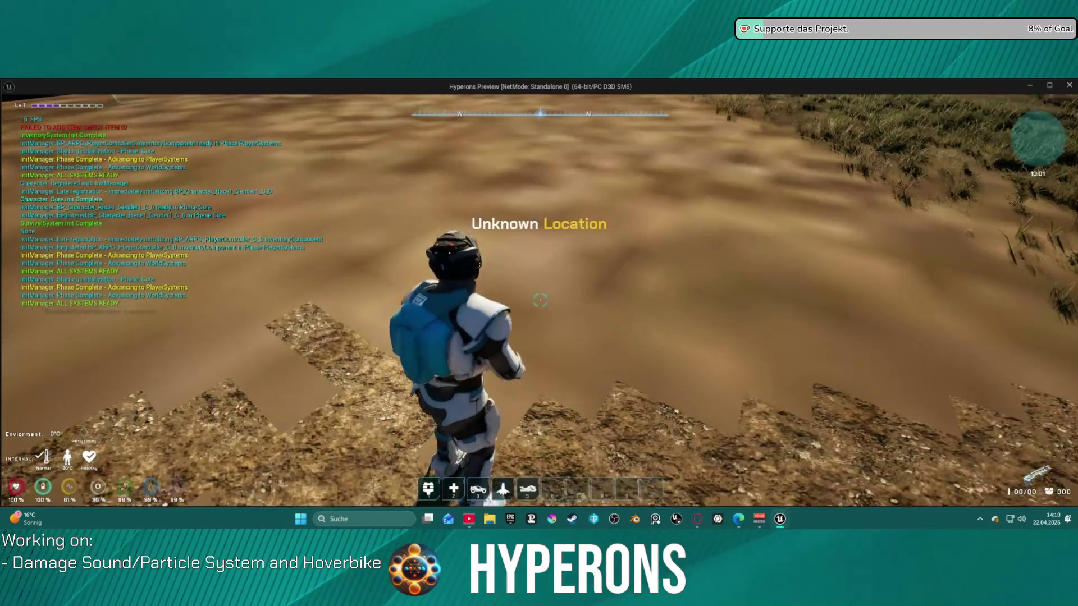
- Walk to the hoverbike, mount it with F, then dismount to test exiting
key(w)
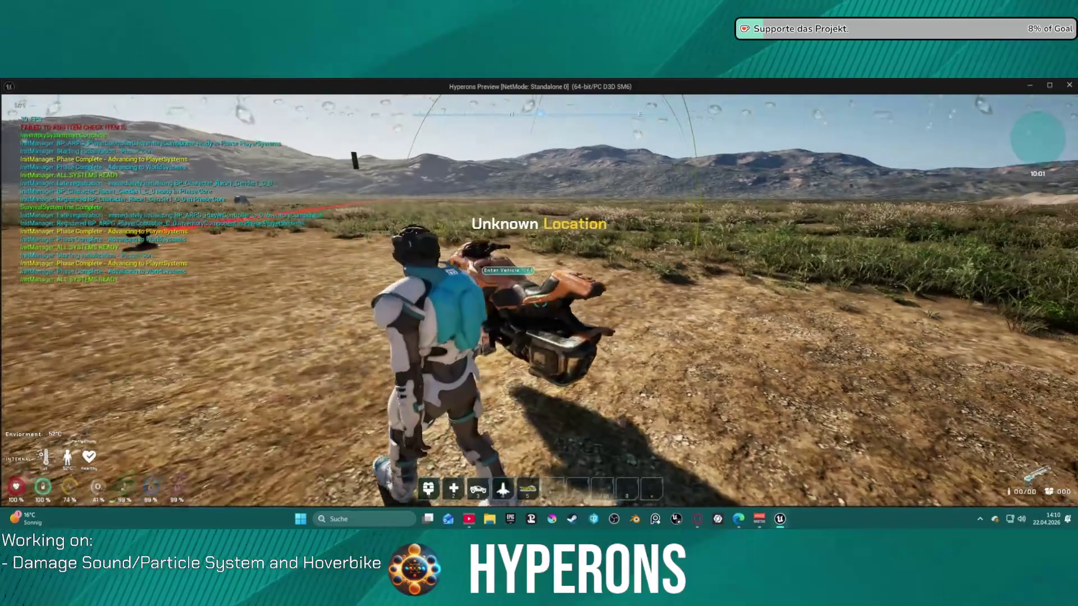
key(w)
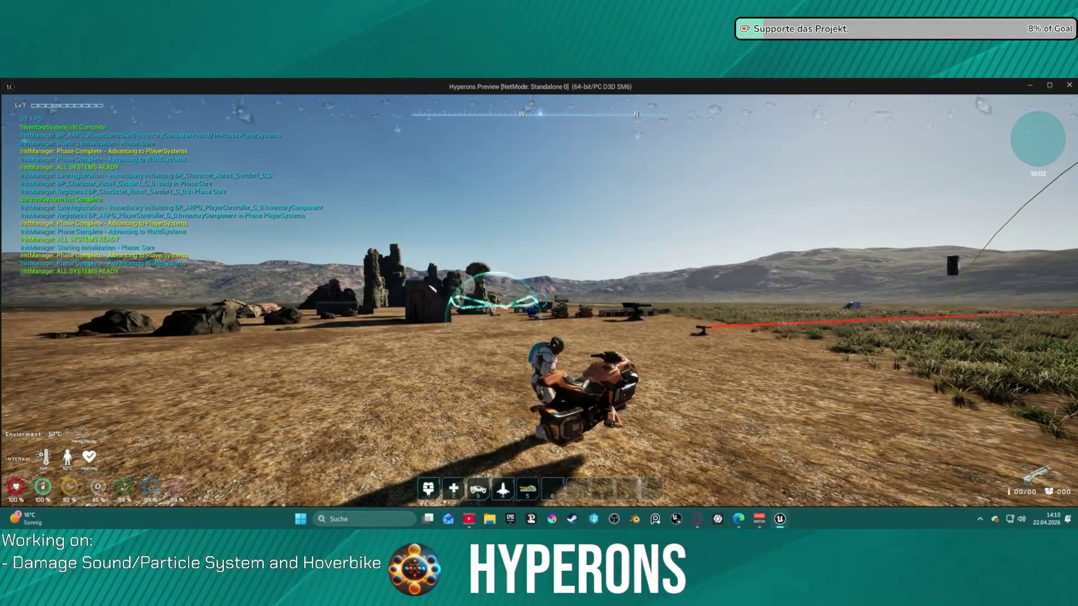
key(f)
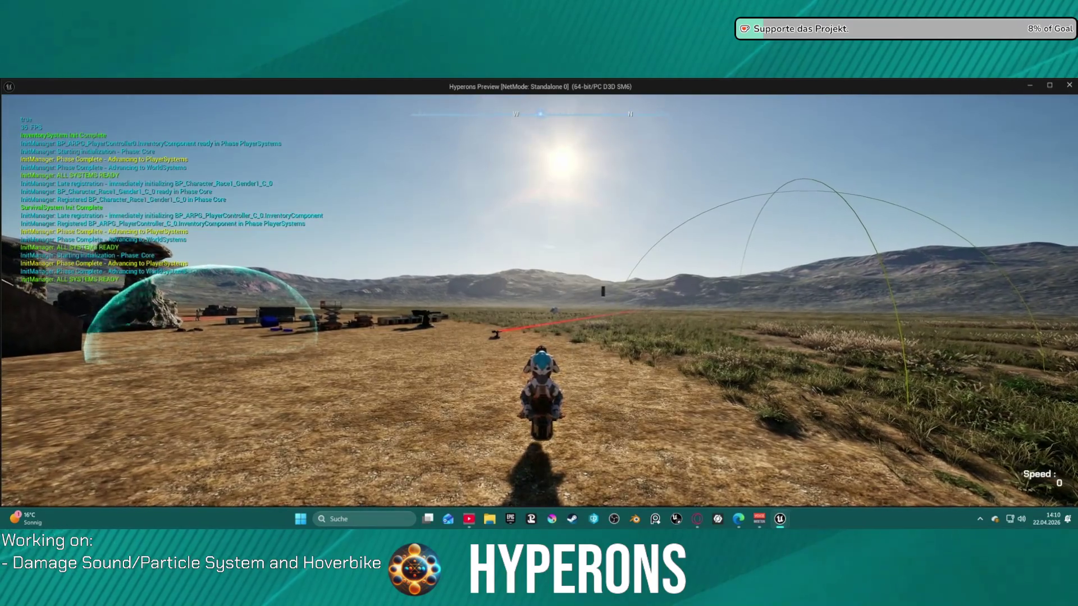
key(f)
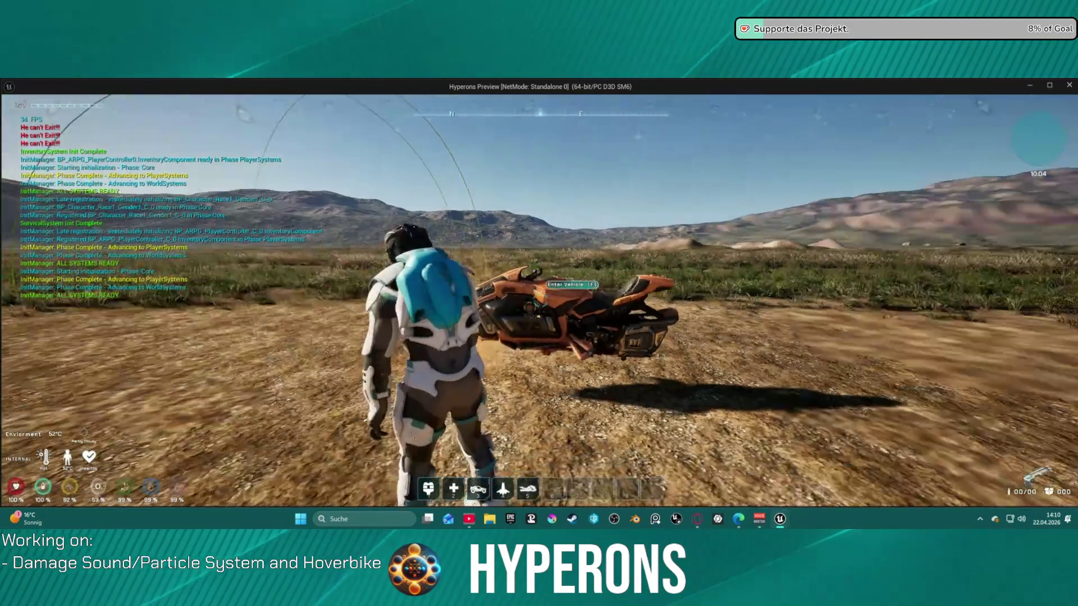
key(w)
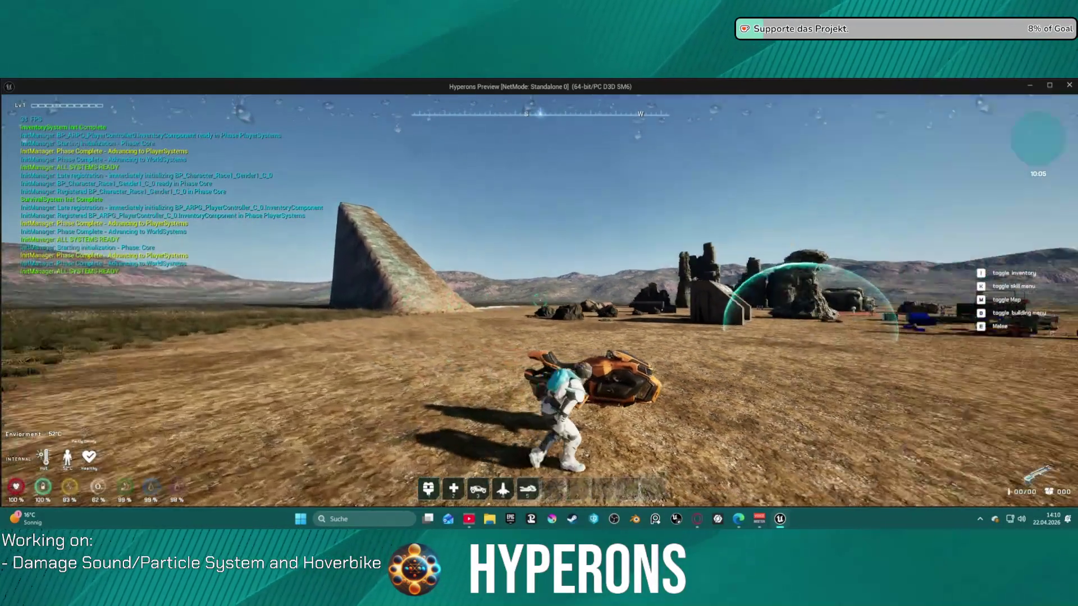
- Remount and ride the hoverbike, steering left, slowing, then backing up toward the hill
key(f)
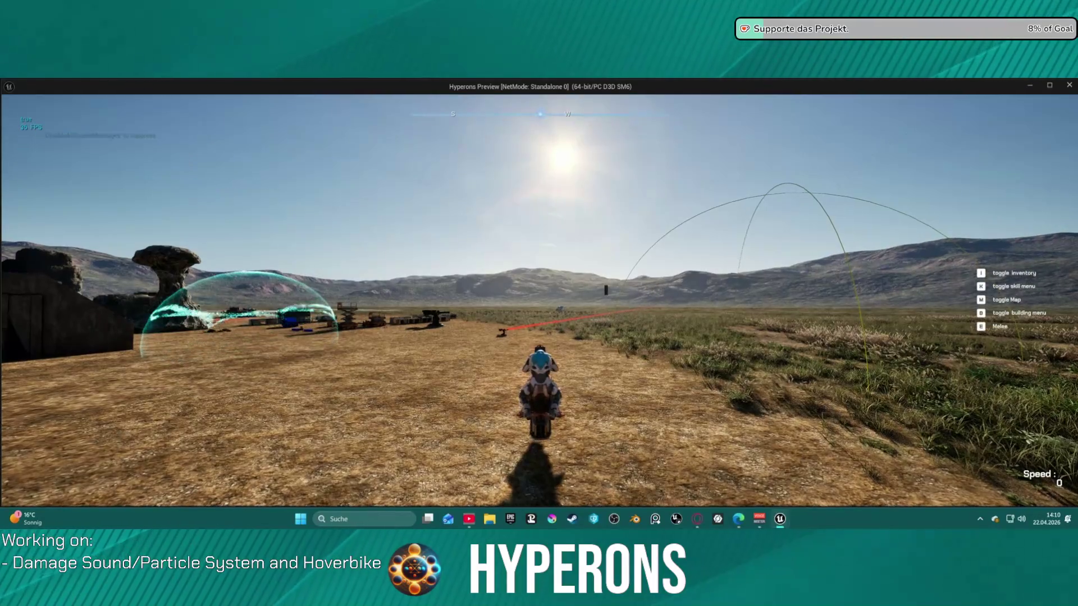
key(a)
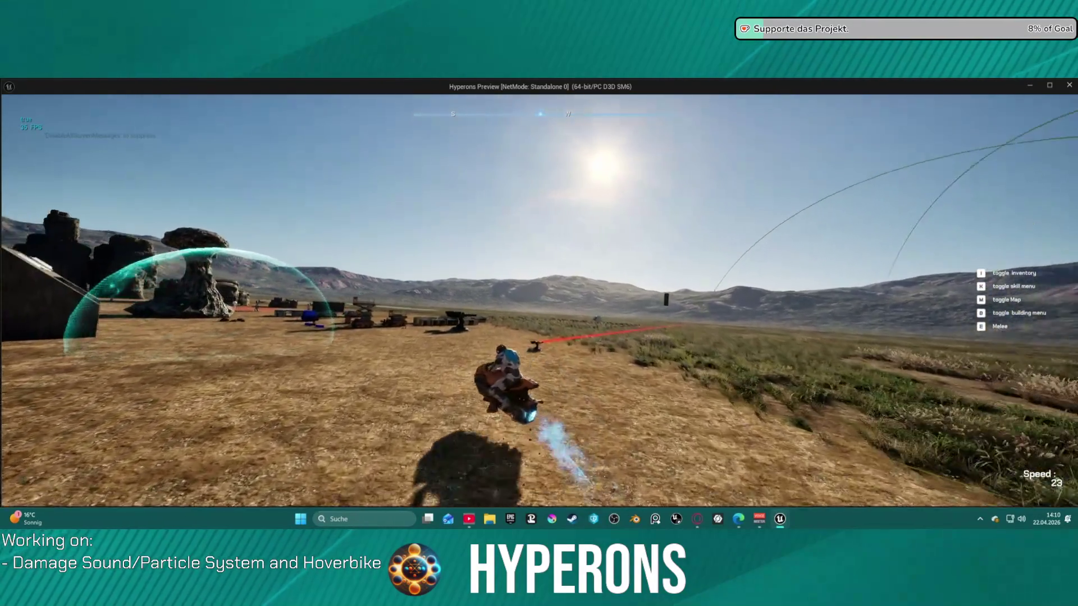
key(s)
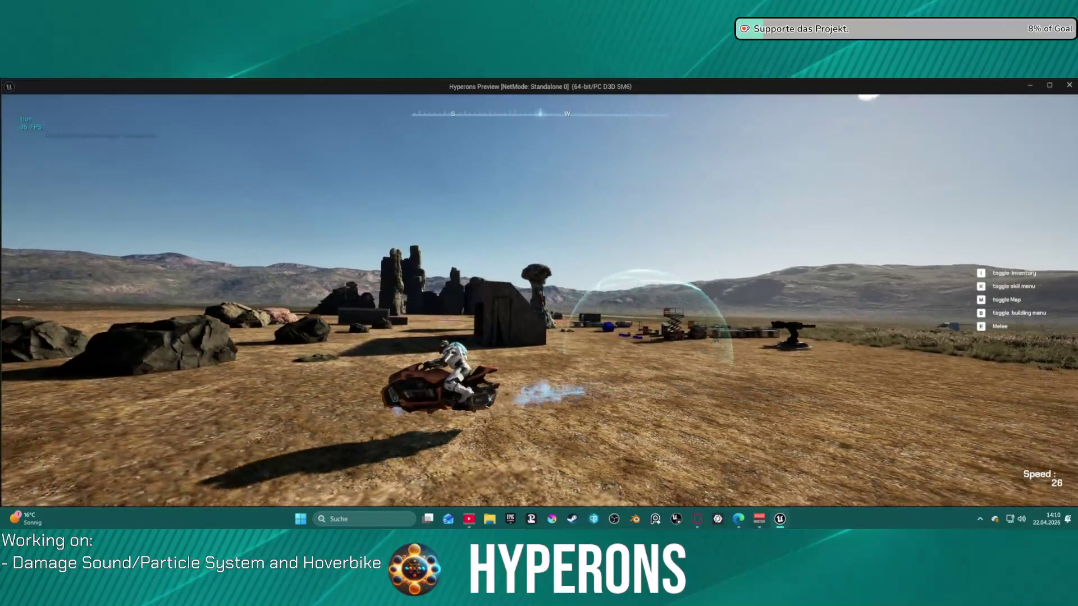
key(a)
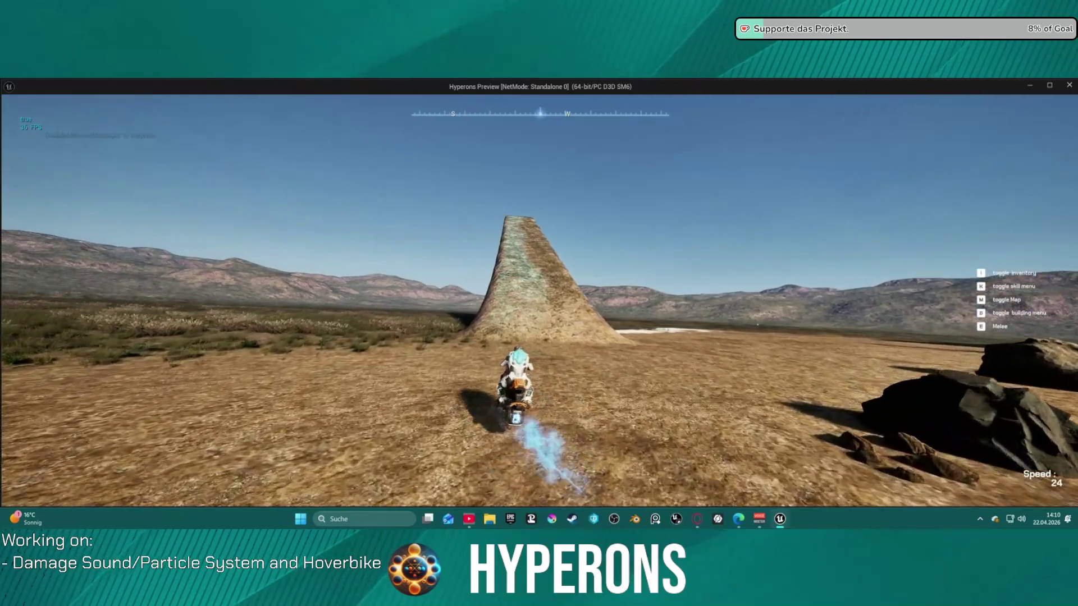
key(s)
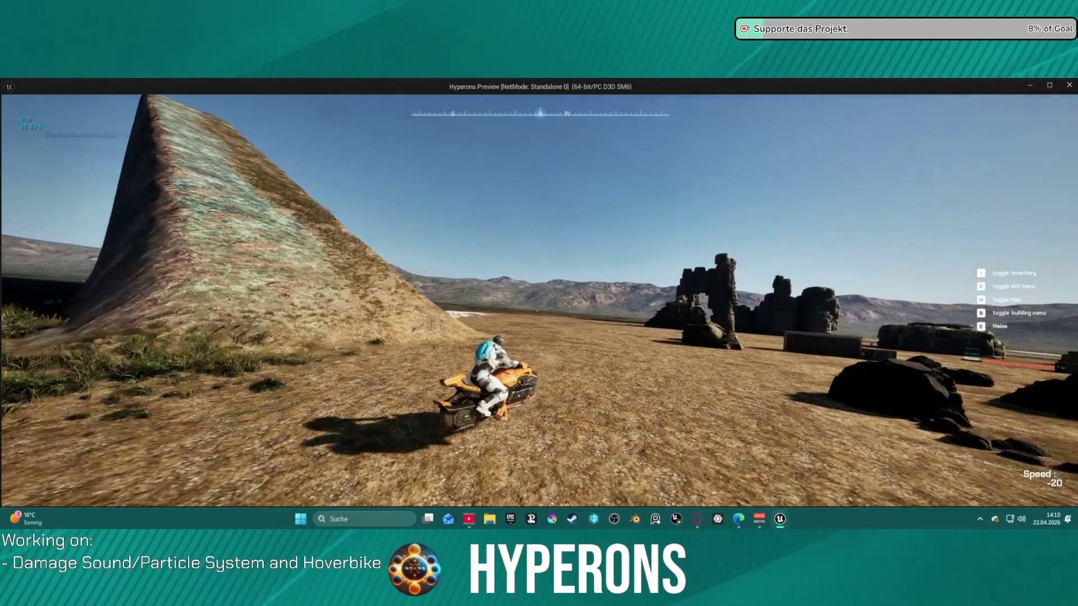
- Get off the hoverbike, walk around to its far side and mount it again
key(f)
key(w)
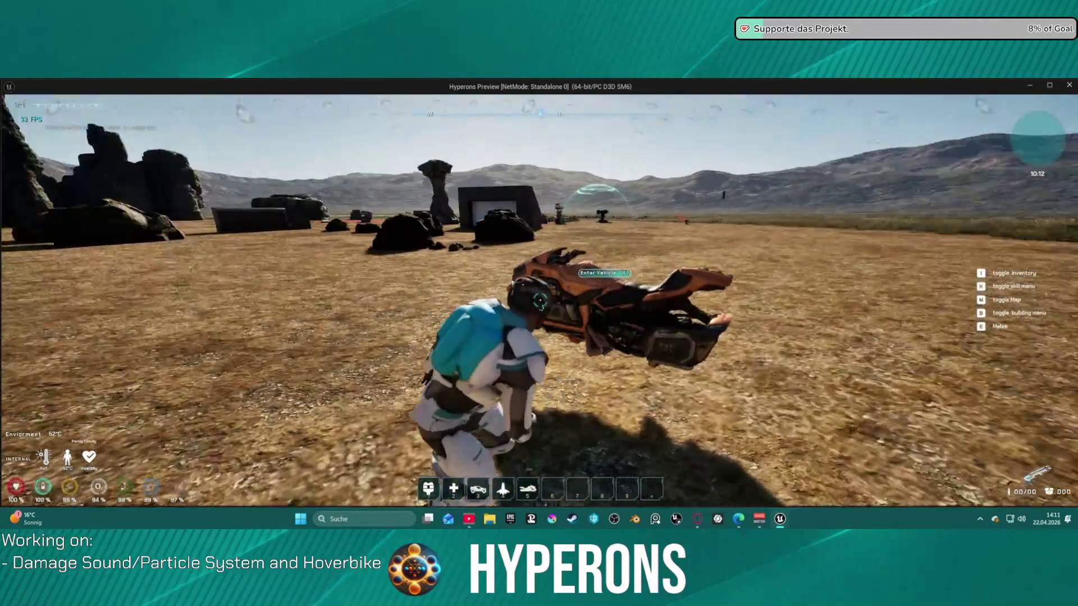
key(w)
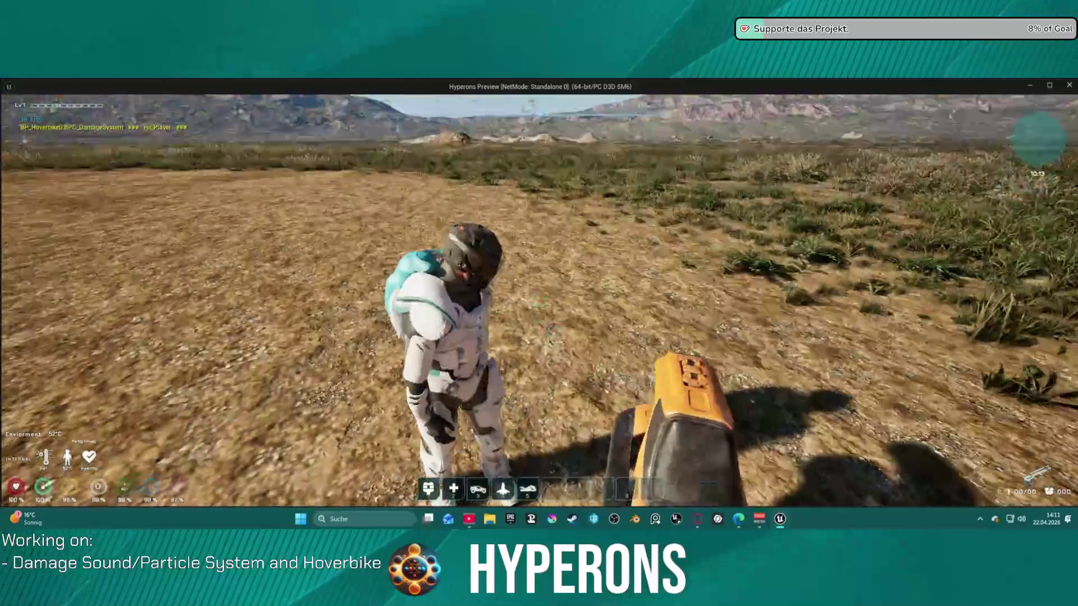
key(w)
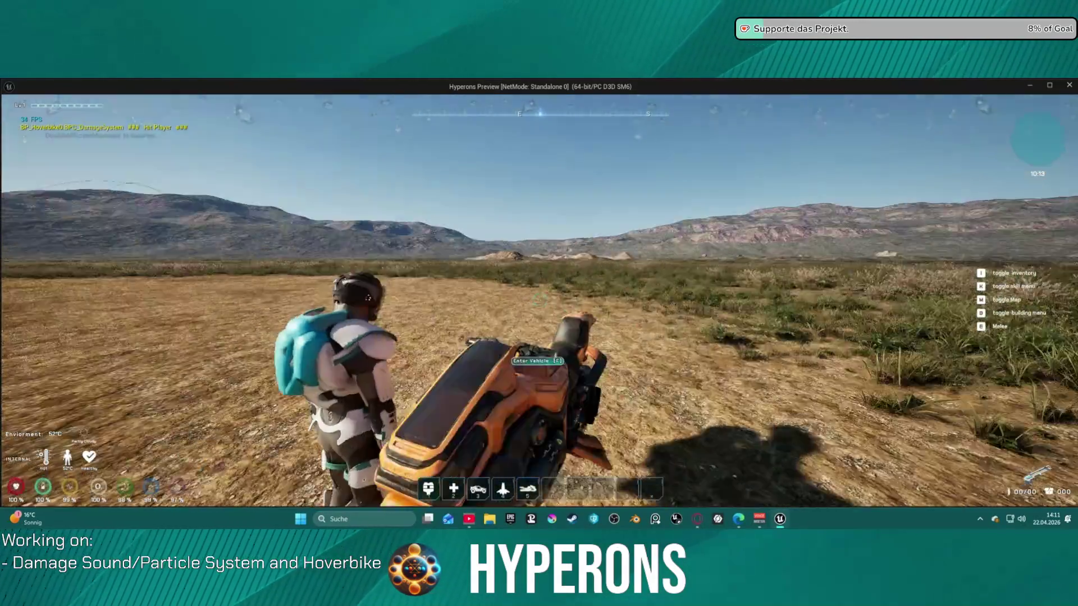
key(f)
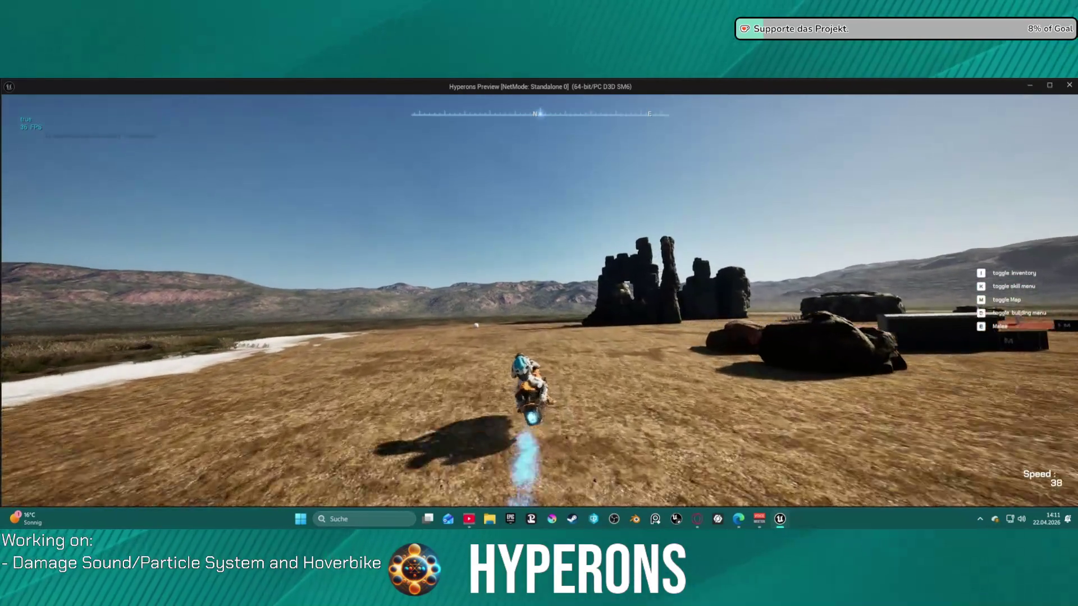
- Drive the hoverbike into the sphere and toward the rock arch, then end the play-test
key(a)
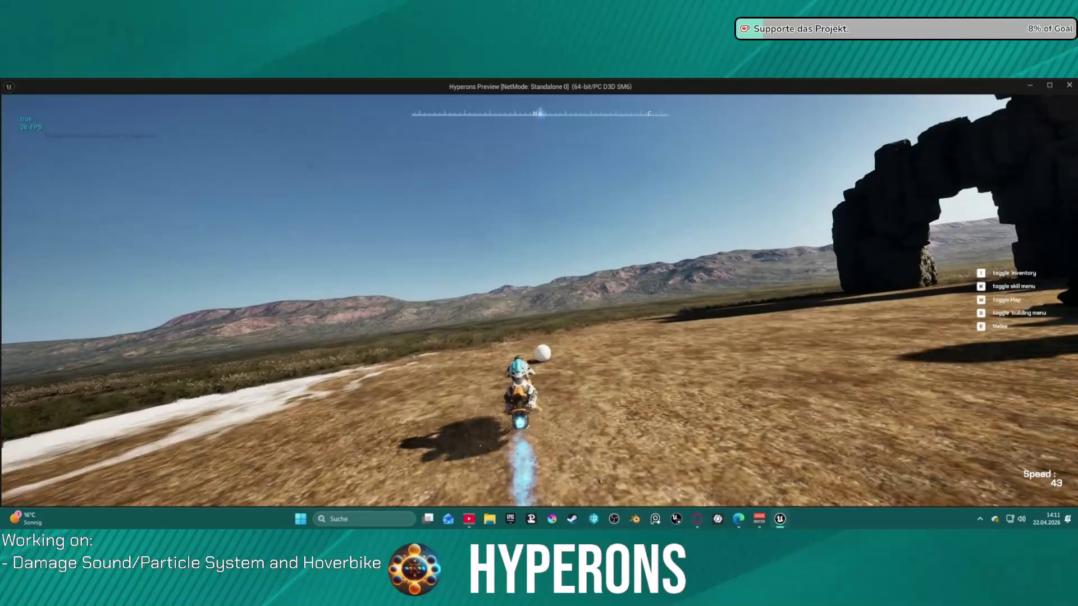
key(d)
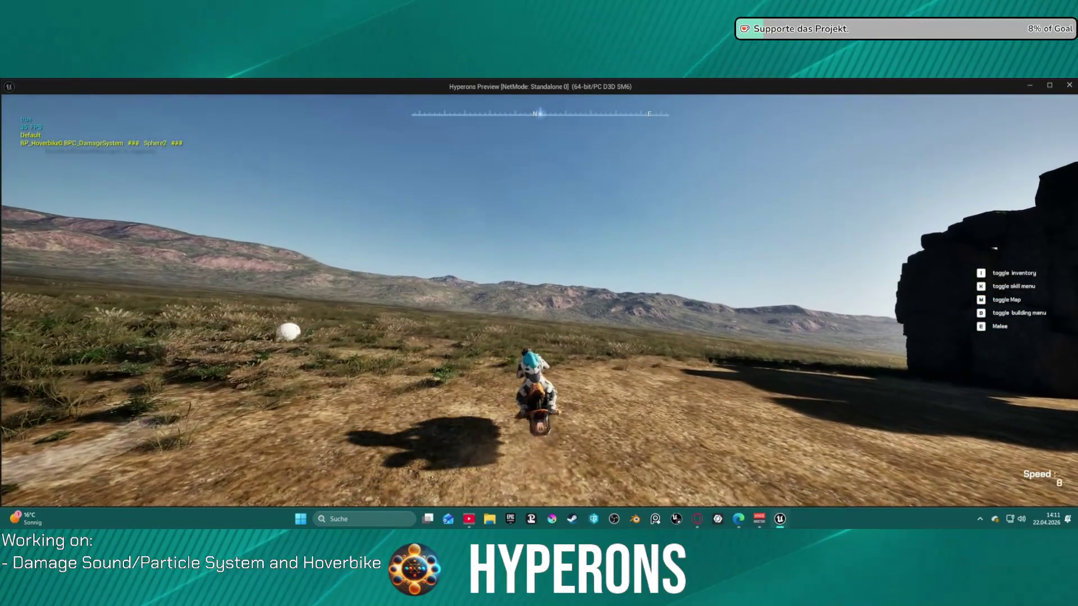
key(d)
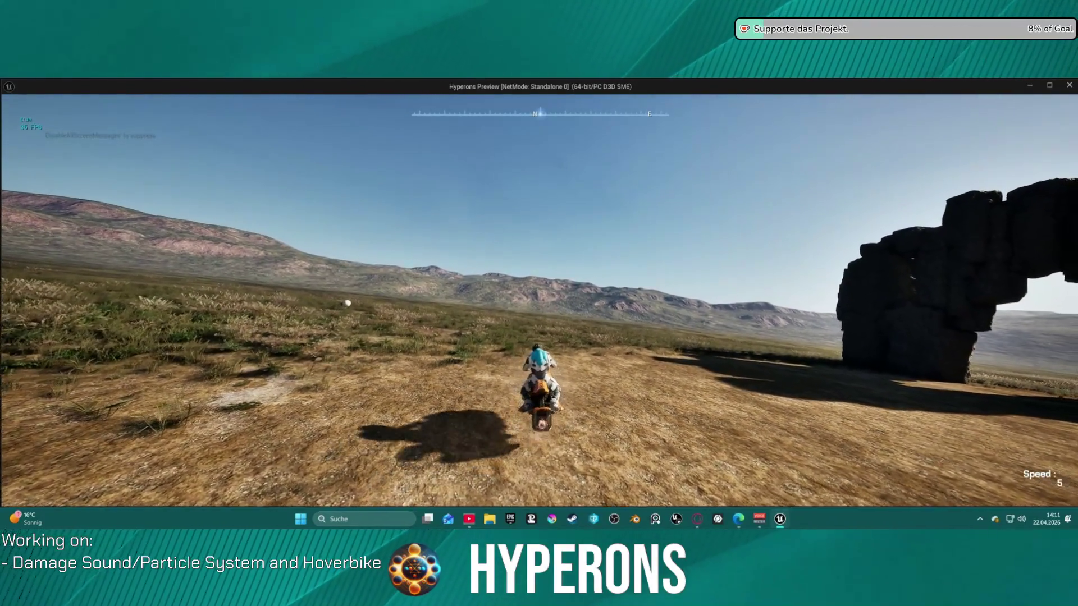
key(w)
key(a)
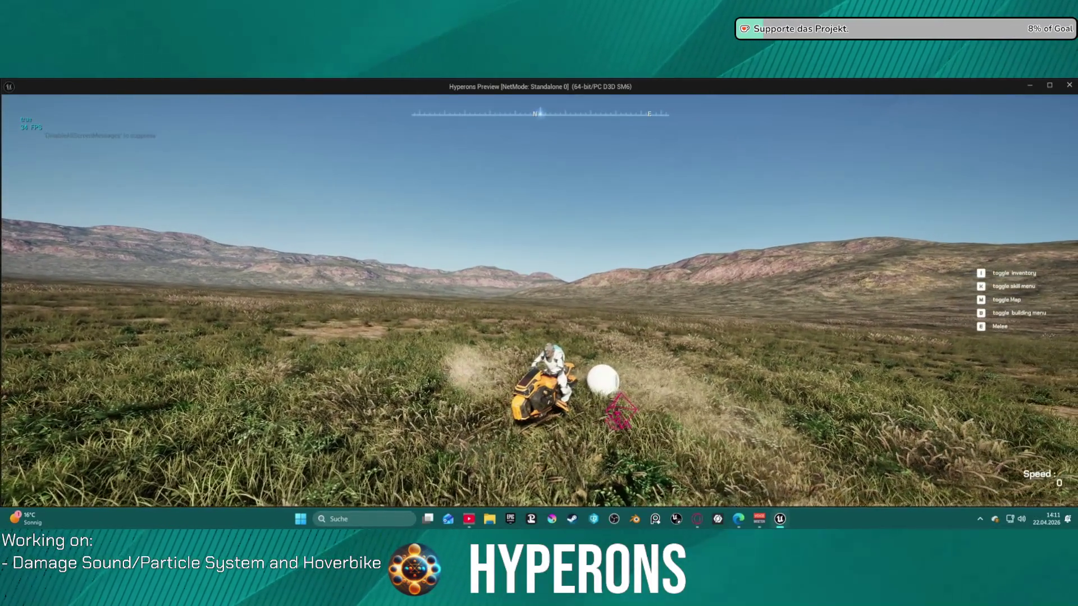
key(super)
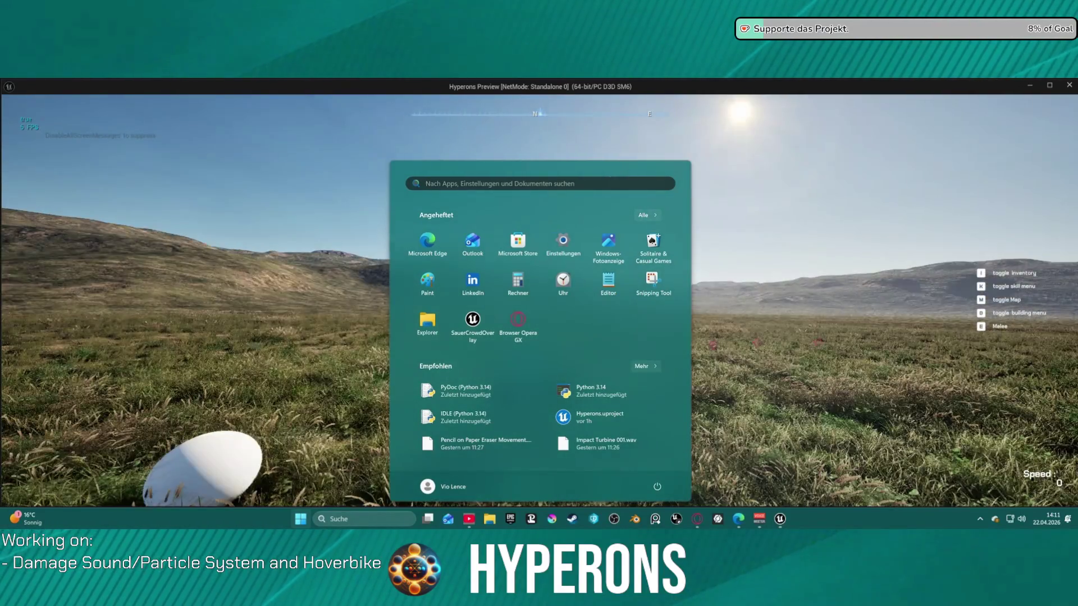
key(super)
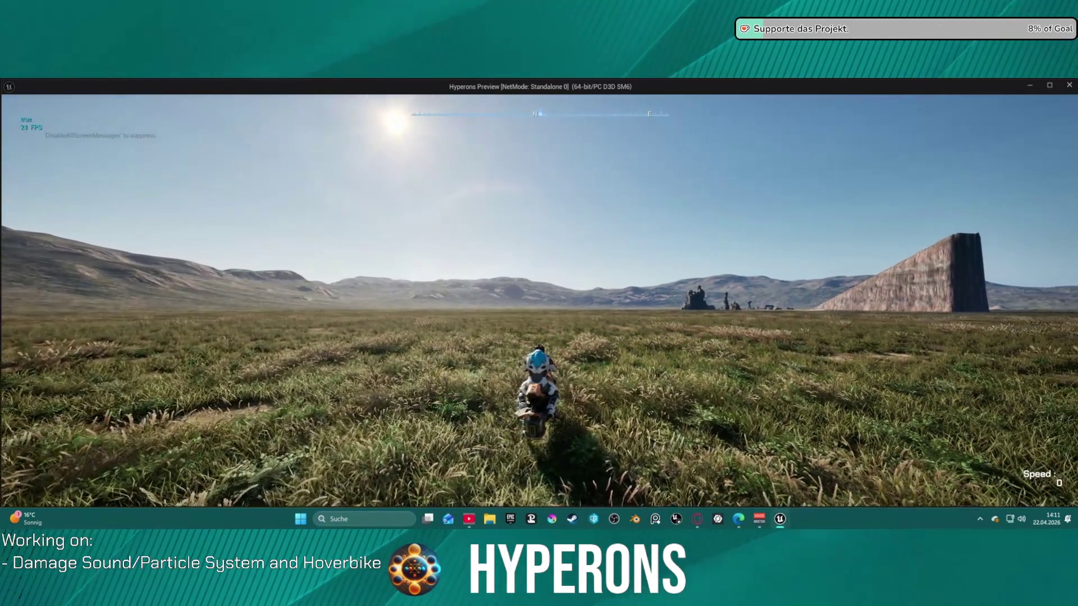
key(Escape)
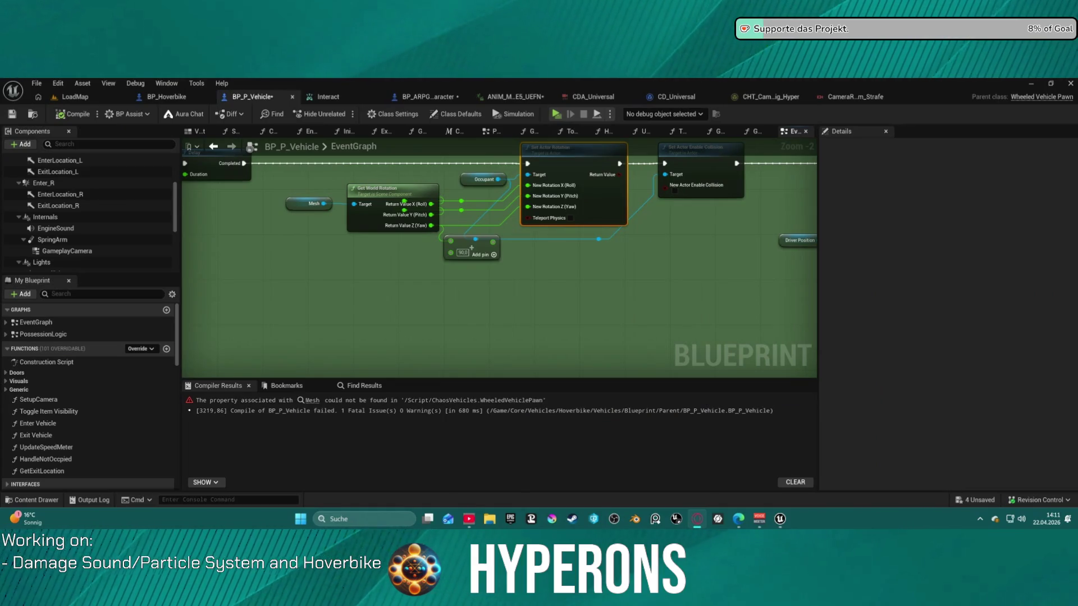